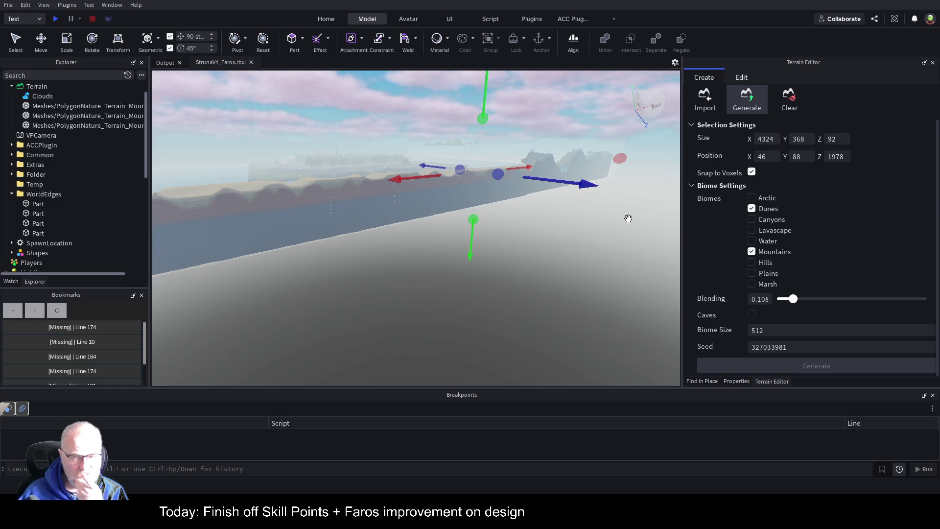
# - Fly the camera from the whole island in close to the cliff and its two rock pillars
pyautogui.scroll(-10, 587, 232)
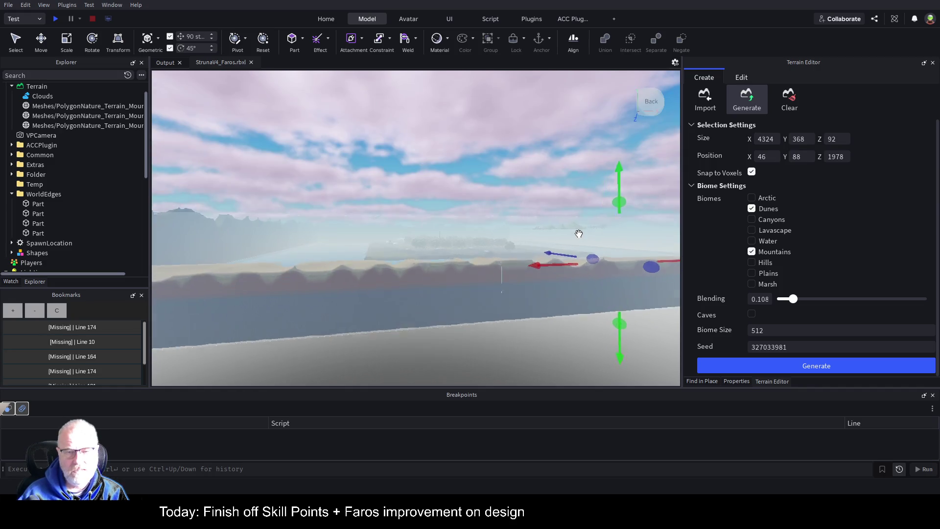
pyautogui.scroll(10, 578, 233)
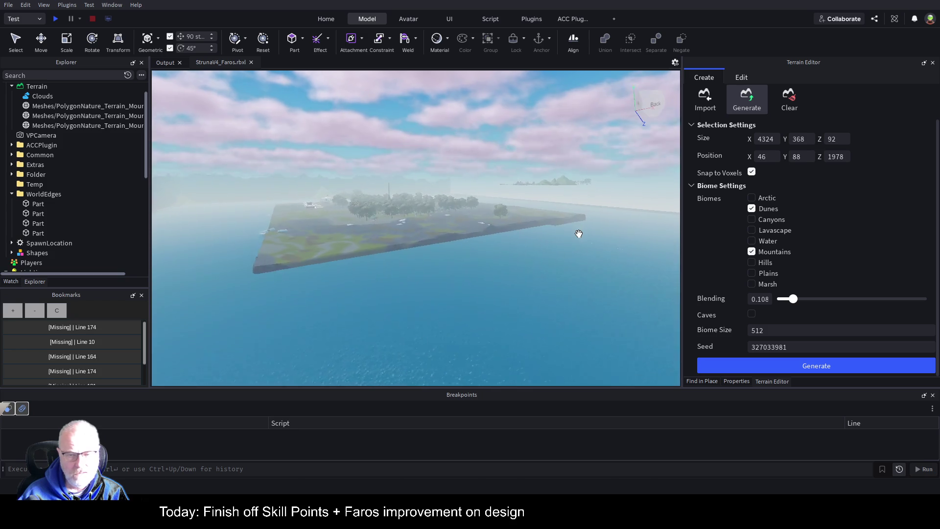
pyautogui.scroll(10, 578, 233)
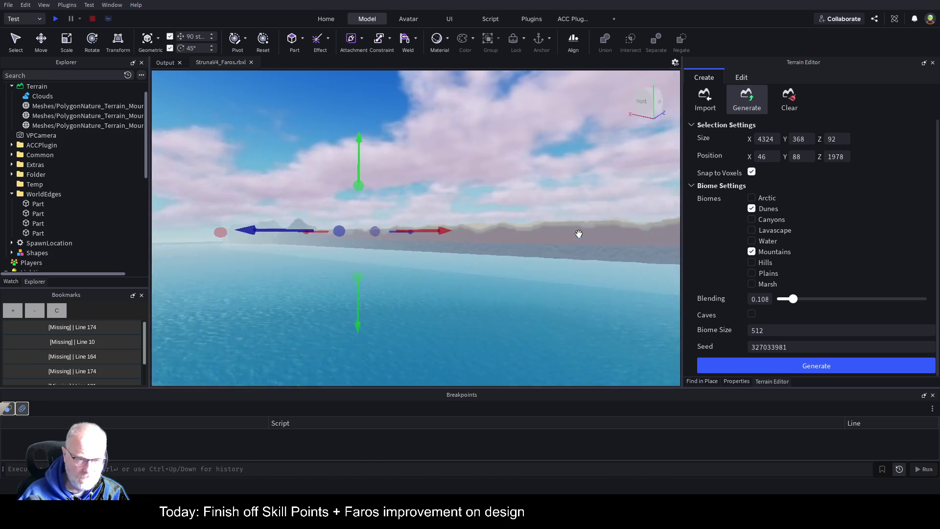
pyautogui.scroll(8, 579, 233)
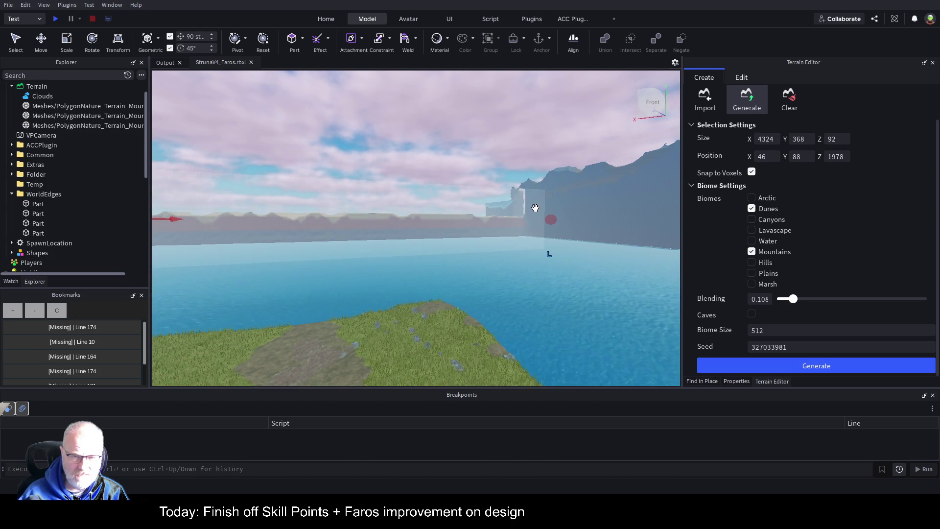
pyautogui.moveTo(542, 203); pyautogui.dragTo(544, 202)
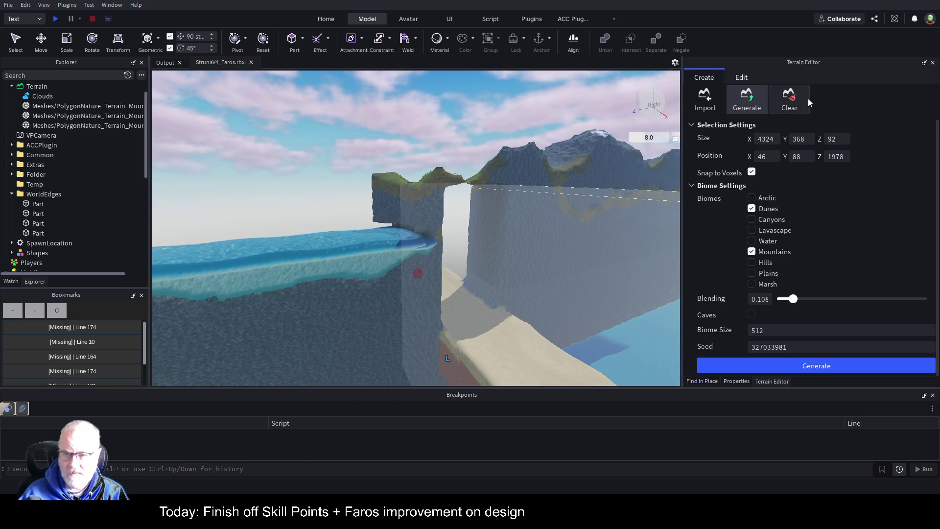
pyautogui.click(742, 79)
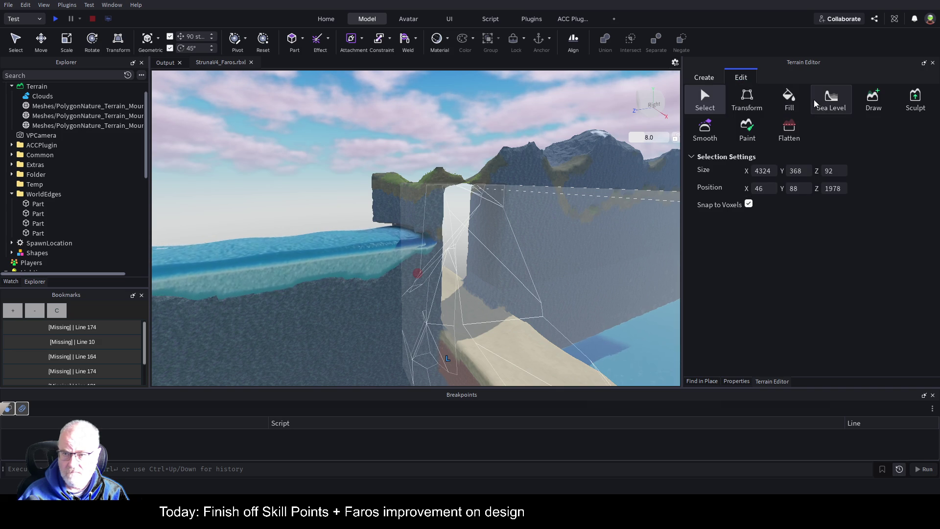
# - Set a sphere brush with Center pivot, try the Flatten modes, then choose Smooth (size 15, strength 0.56)
pyautogui.click(792, 129)
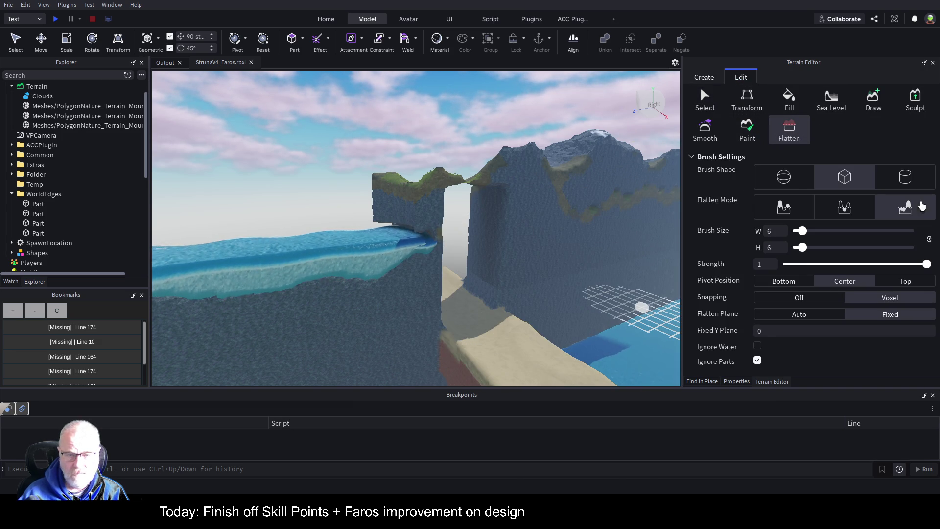
pyautogui.click(797, 182)
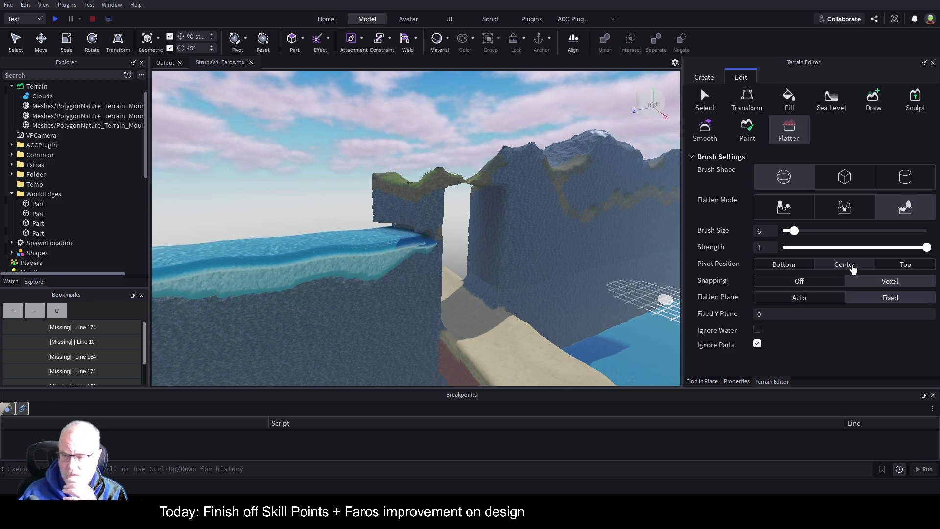
pyautogui.click(816, 267)
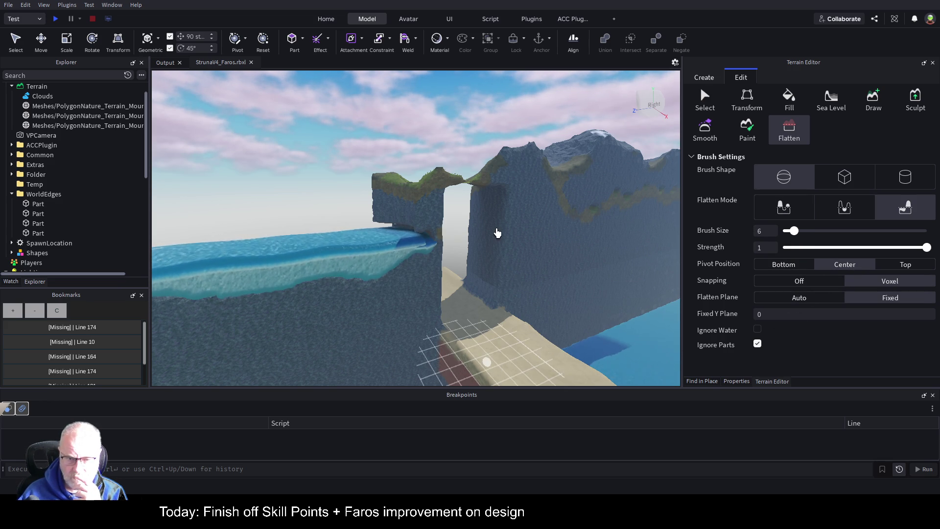
pyautogui.click(789, 211)
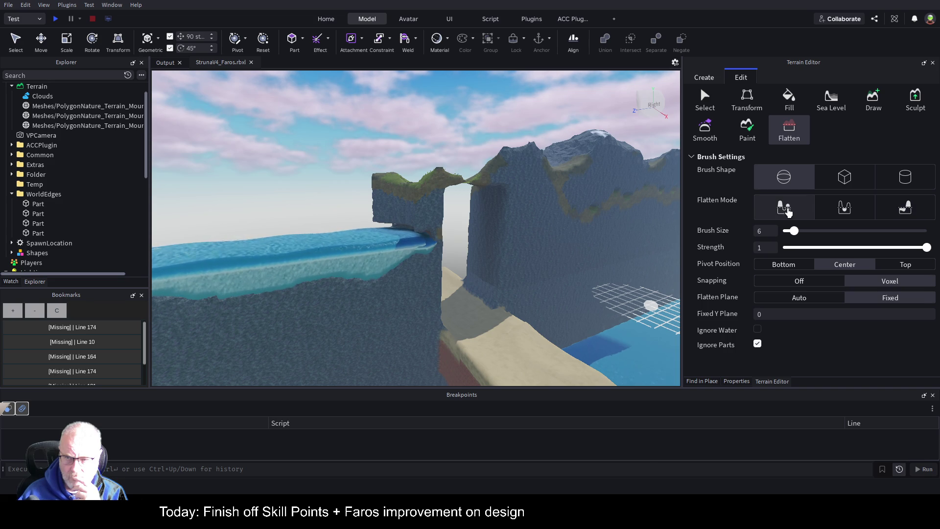
pyautogui.click(822, 213)
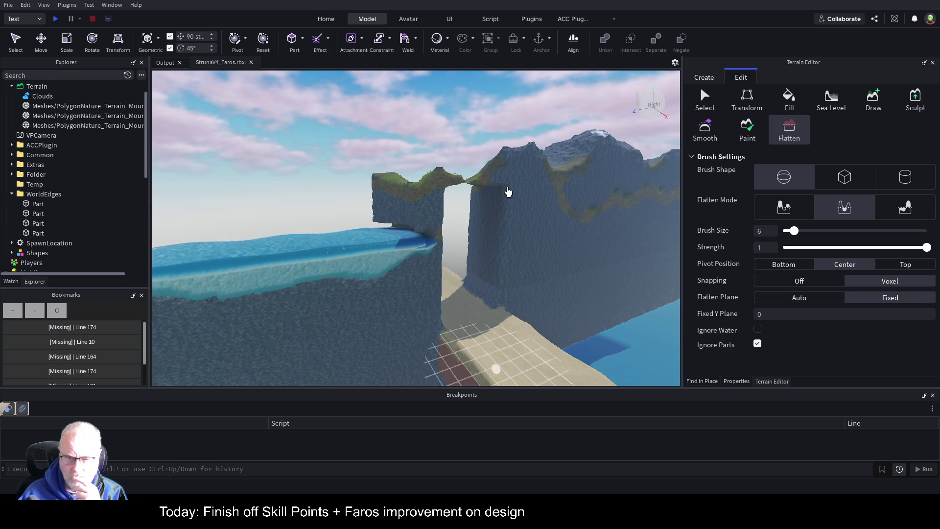
pyautogui.click(905, 210)
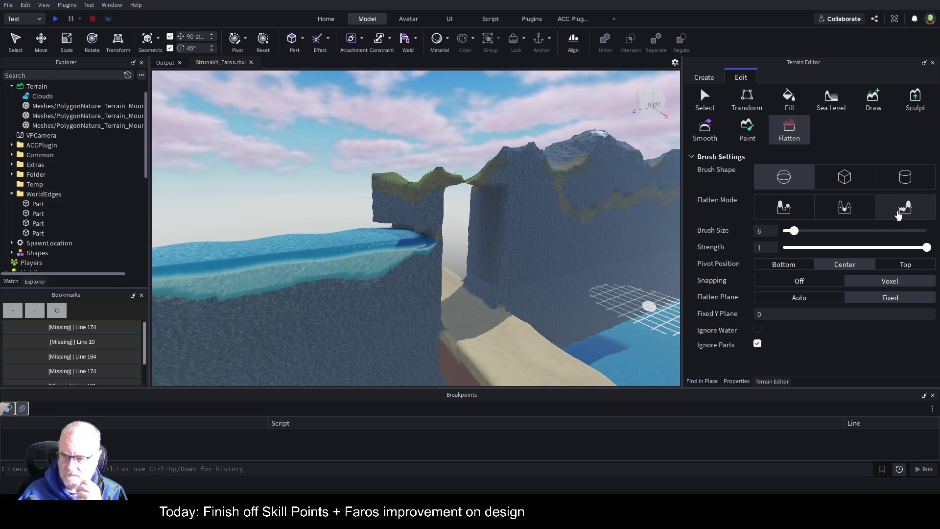
pyautogui.click(707, 137)
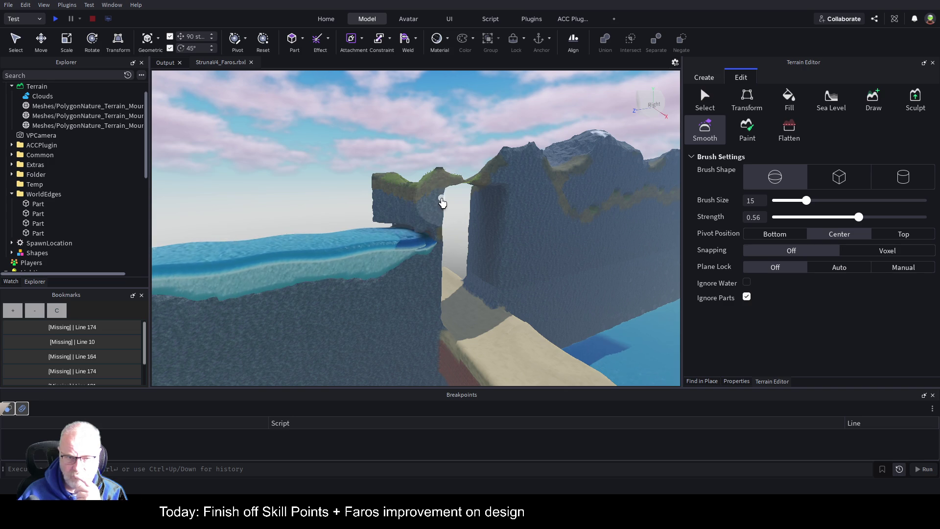
# - Smooth away the arch between the pillars and round the left pillar's top into a knob
pyautogui.moveTo(450, 193); pyautogui.dragTo(478, 179)
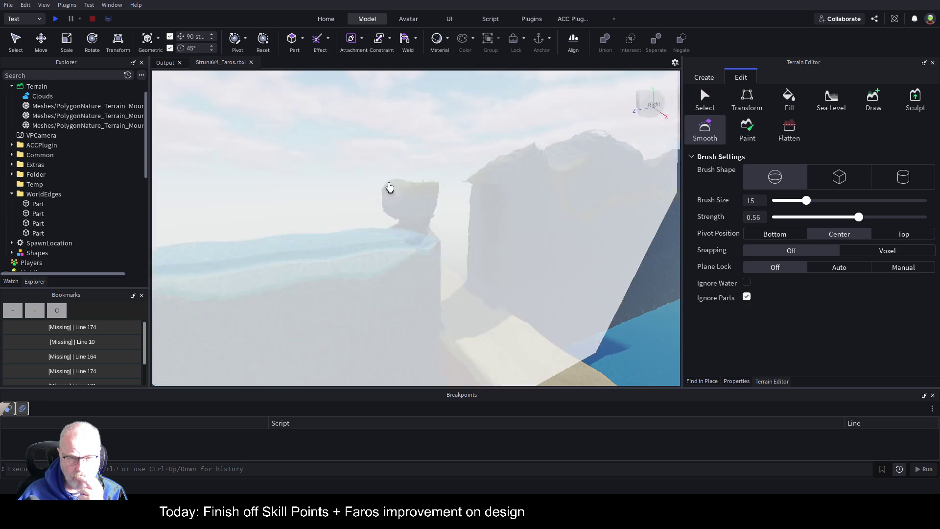
pyautogui.moveTo(388, 189); pyautogui.dragTo(419, 210)
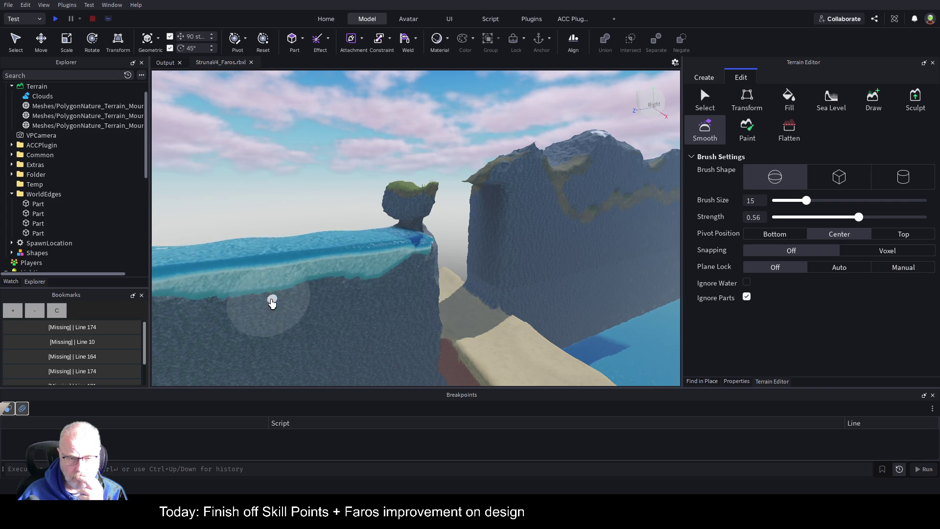
pyautogui.press('d')
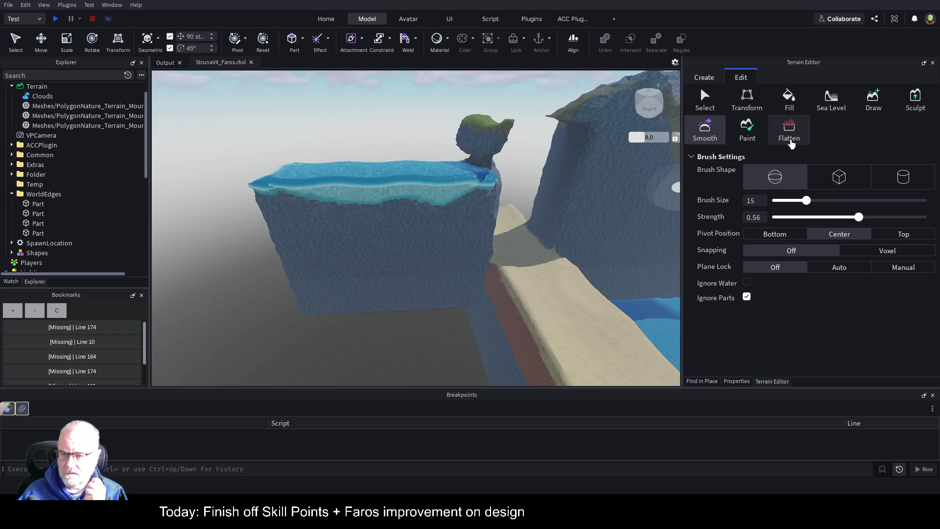
# - Carve away the left part of the cliff block with a Subtract sphere brush at size 39
pyautogui.click(873, 106)
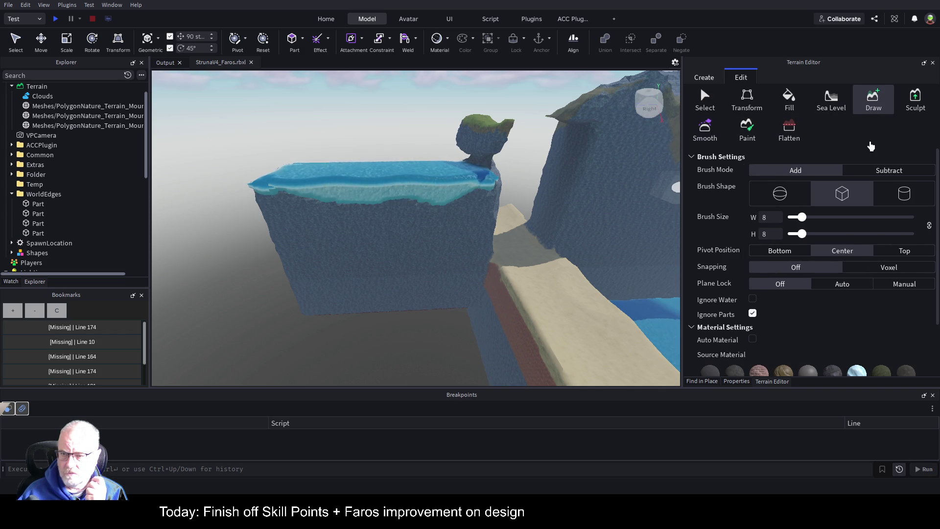
pyautogui.click(891, 173)
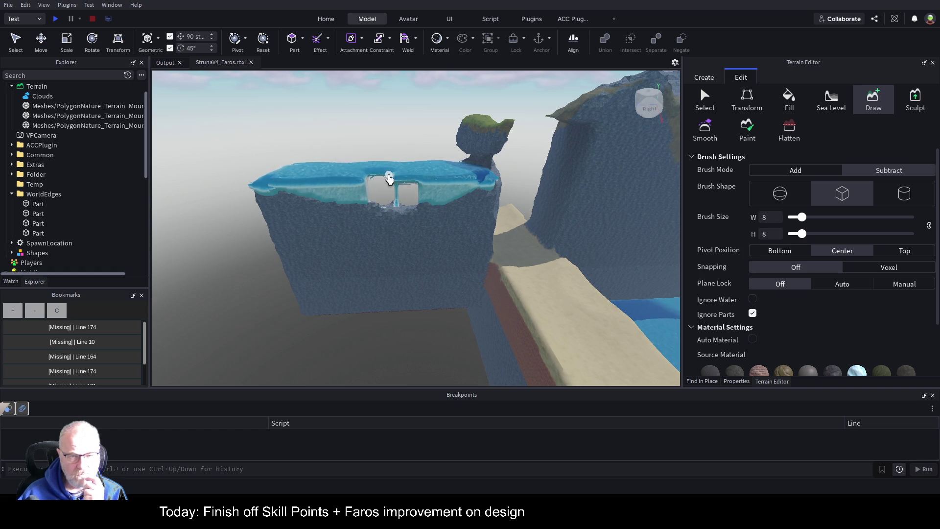
pyautogui.click(779, 193)
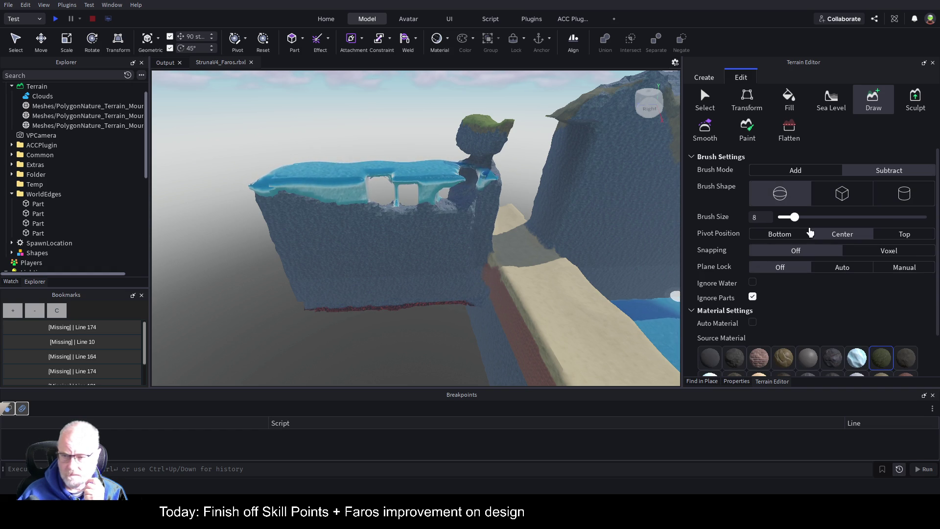
pyautogui.moveTo(794, 217); pyautogui.dragTo(867, 217)
pyautogui.moveTo(314, 196)
pyautogui.mouseDown()
pyautogui.moveTo(300, 191)
pyautogui.moveTo(331, 199)
pyautogui.moveTo(294, 200)
pyautogui.moveTo(288, 183)
pyautogui.moveTo(300, 237)
pyautogui.moveTo(356, 281)
pyautogui.moveTo(390, 274)
pyautogui.moveTo(395, 201)
pyautogui.moveTo(411, 180)
pyautogui.moveTo(495, 138)
pyautogui.moveTo(422, 189)
pyautogui.moveTo(432, 222)
pyautogui.moveTo(422, 255)
pyautogui.moveTo(336, 298)
pyautogui.moveTo(318, 288)
pyautogui.moveTo(314, 258)
pyautogui.moveTo(380, 249)
pyautogui.moveTo(411, 306)
pyautogui.moveTo(457, 307)
pyautogui.moveTo(374, 256)
pyautogui.moveTo(361, 279)
pyautogui.moveTo(206, 260)
pyautogui.moveTo(432, 265)
pyautogui.moveTo(470, 236)
pyautogui.moveTo(509, 236)
pyautogui.moveTo(424, 233)
pyautogui.moveTo(425, 248)
pyautogui.moveTo(470, 218)
pyautogui.moveTo(660, 270)
pyautogui.mouseUp()
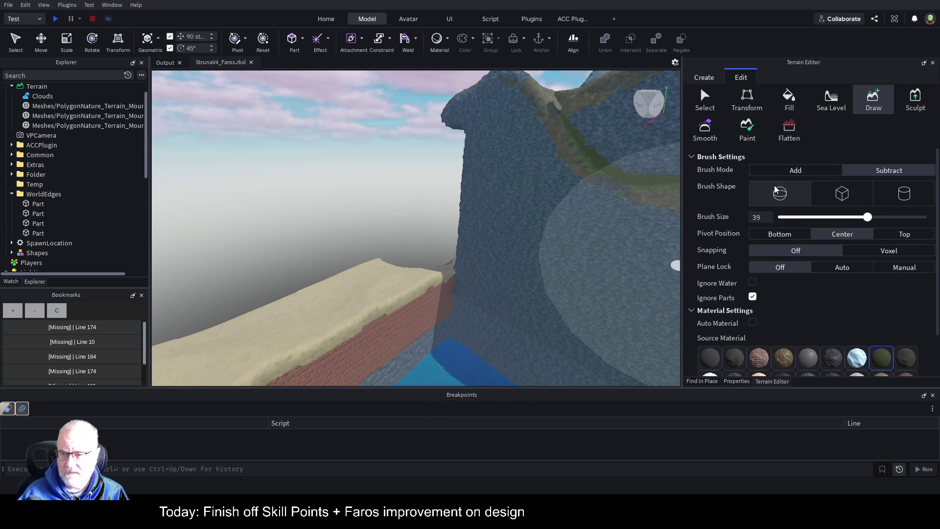
# - Switch the Draw brush back to Add at size 27, pick the dark red rock material, and undo a test blob
pyautogui.click(803, 170)
pyautogui.moveTo(868, 222); pyautogui.dragTo(839, 219)
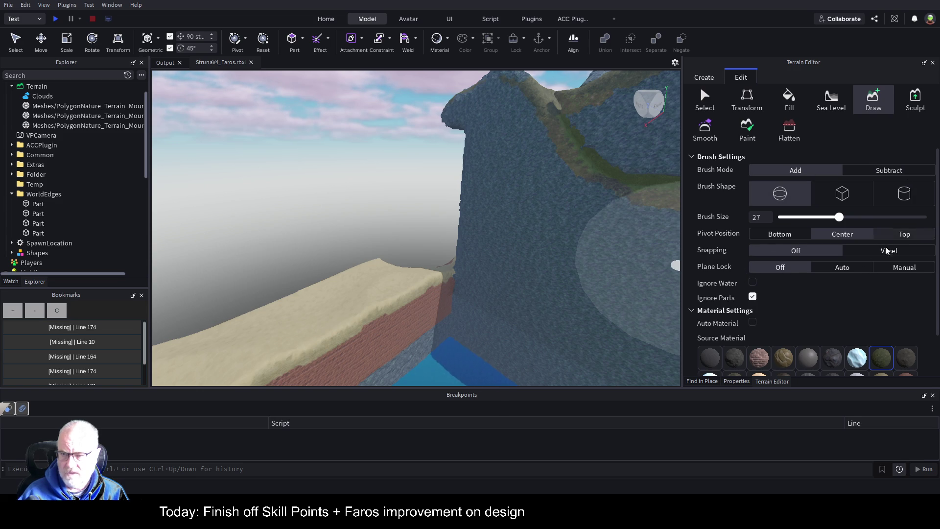
pyautogui.scroll(-2, 818, 293)
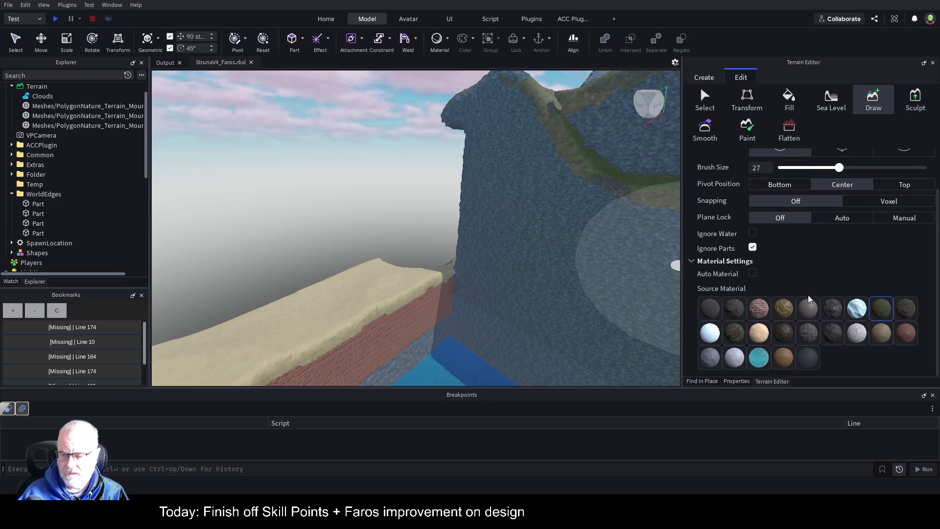
pyautogui.click(835, 308)
pyautogui.moveTo(392, 279)
pyautogui.mouseDown()
pyautogui.moveTo(428, 266)
pyautogui.moveTo(453, 230)
pyautogui.moveTo(512, 212)
pyautogui.mouseUp()
pyautogui.hotkey('ctrl', 'z')
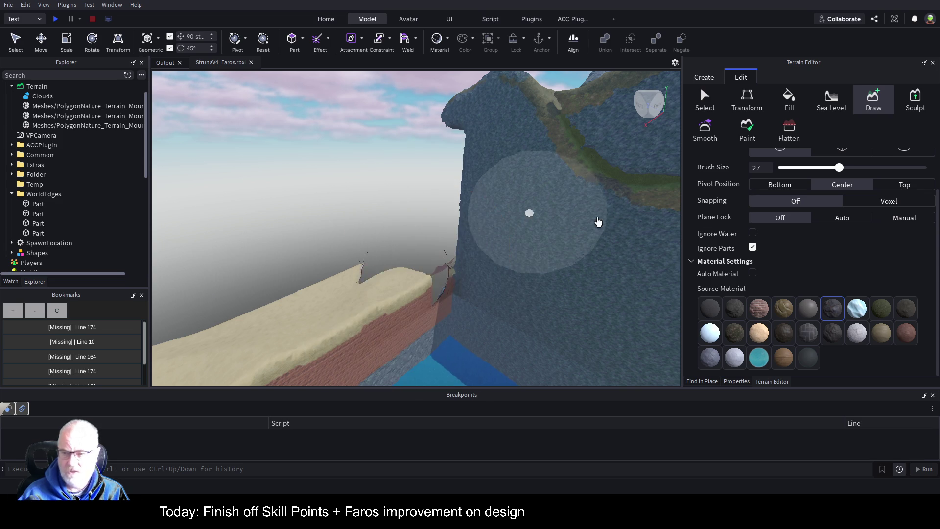
# - With Plane Lock on Auto and brush size 3, paint red rock where the sand ridge meets the wall
pyautogui.click(852, 223)
pyautogui.moveTo(396, 264)
pyautogui.mouseDown()
pyautogui.moveTo(491, 260)
pyautogui.moveTo(513, 271)
pyautogui.mouseUp()
pyautogui.scroll(5, 451, 269)
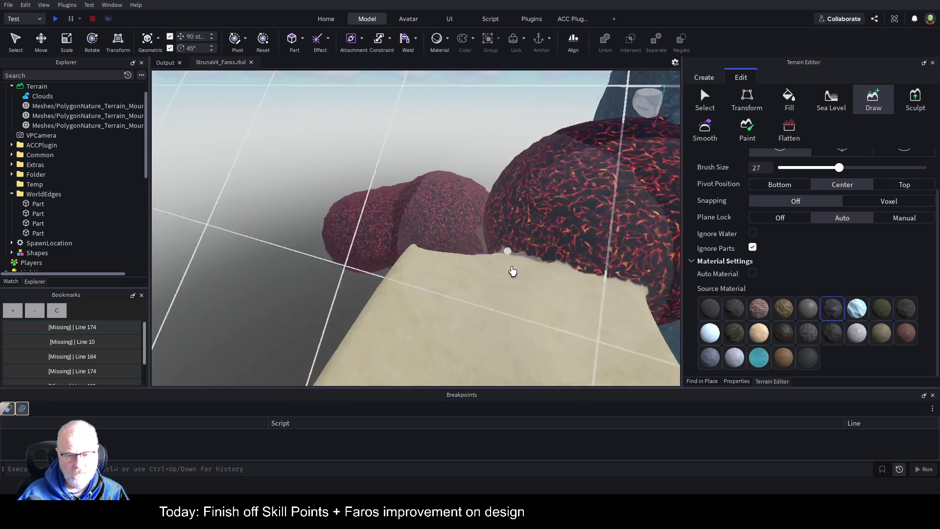
pyautogui.press('a')
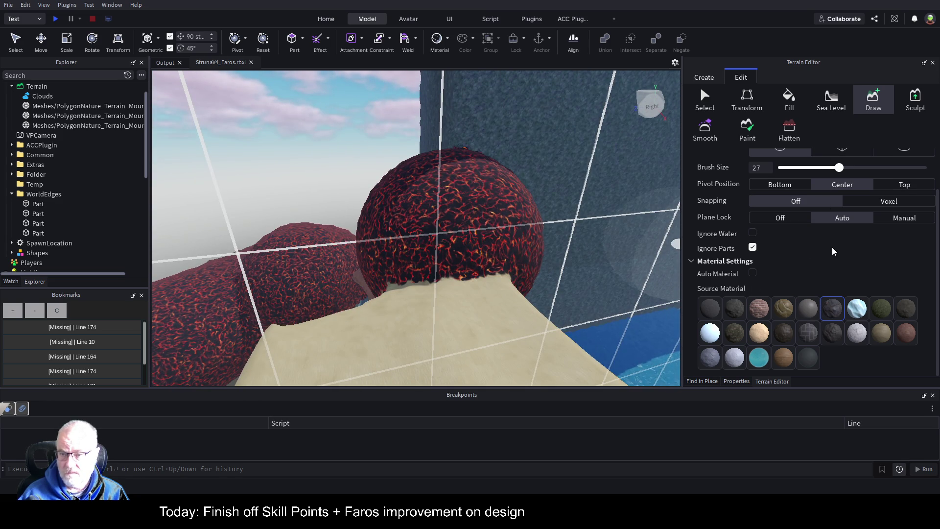
pyautogui.hotkey('ctrl', 'z')
pyautogui.hotkey('ctrl', 'z')
pyautogui.hotkey('ctrl', 'z')
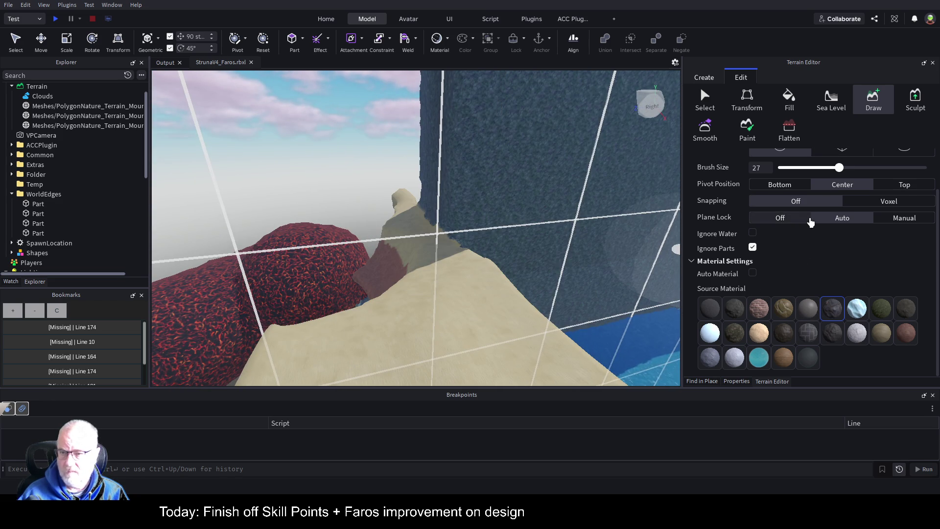
pyautogui.scroll(2, 811, 222)
pyautogui.moveTo(838, 217); pyautogui.dragTo(782, 218)
pyautogui.moveTo(418, 265); pyautogui.dragTo(428, 260)
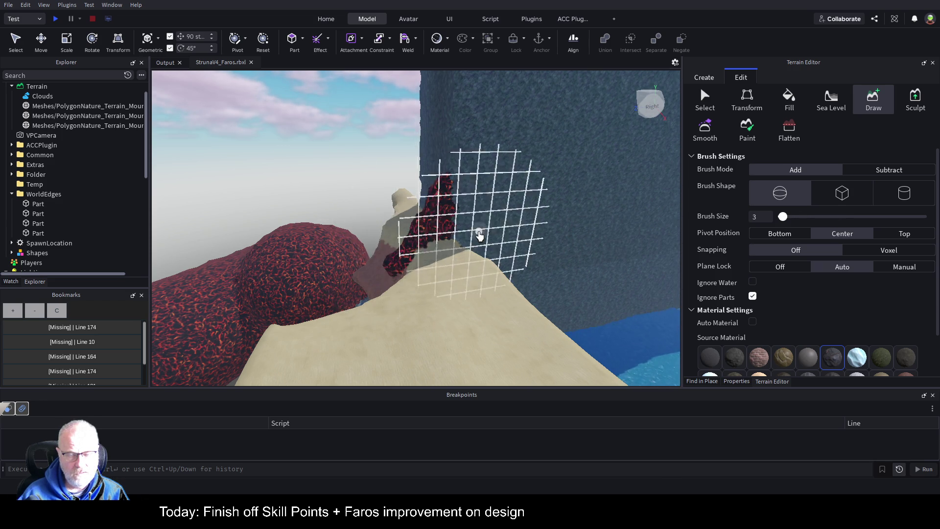
# - Draw thin red rock strokes down the cliff face and from the cliff edge to the beach
pyautogui.press('e')
pyautogui.press('a')
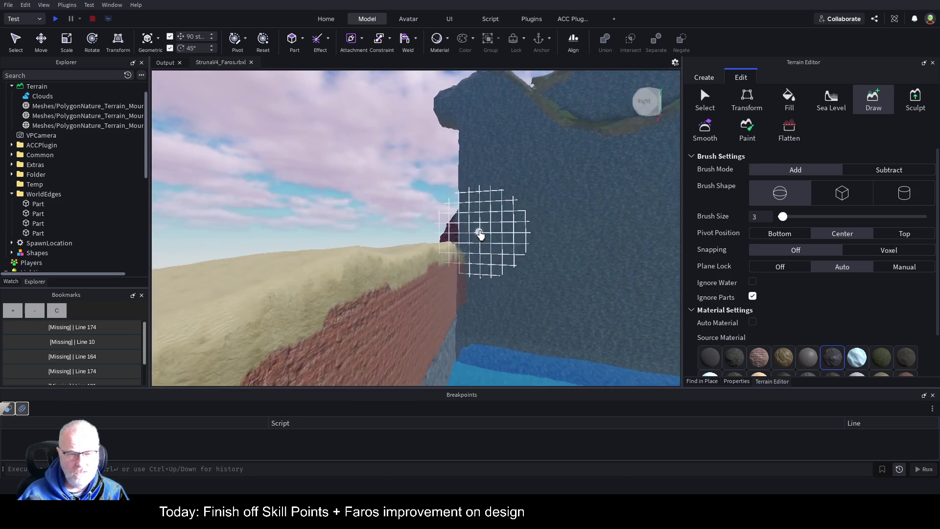
pyautogui.moveTo(451, 147); pyautogui.dragTo(440, 222)
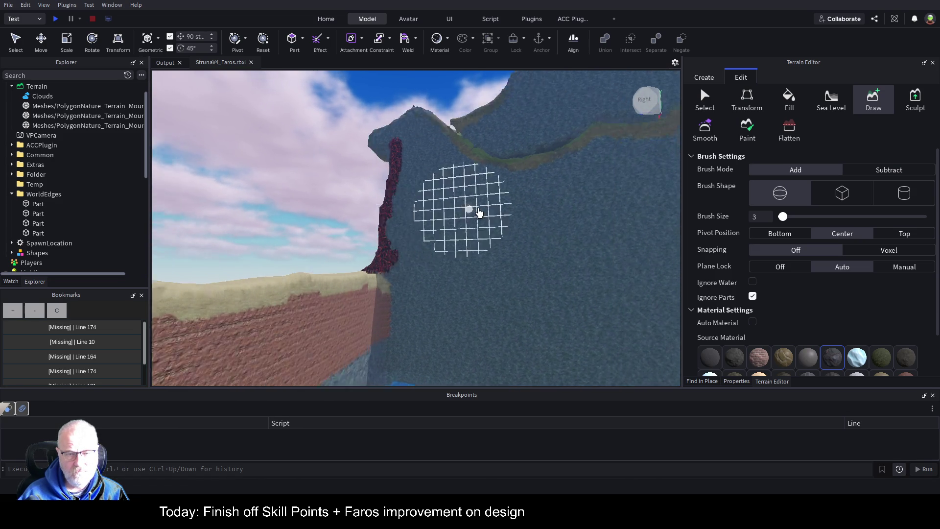
pyautogui.press('q')
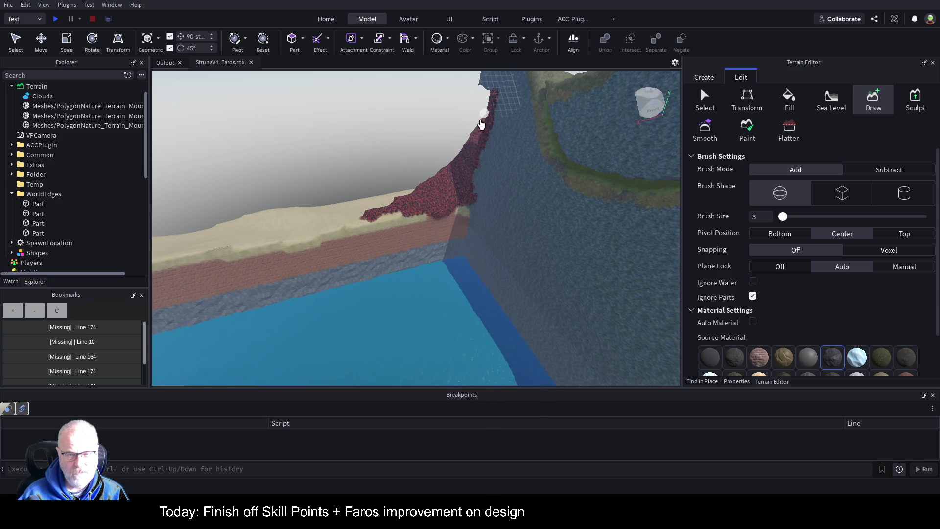
pyautogui.moveTo(488, 96); pyautogui.dragTo(381, 200)
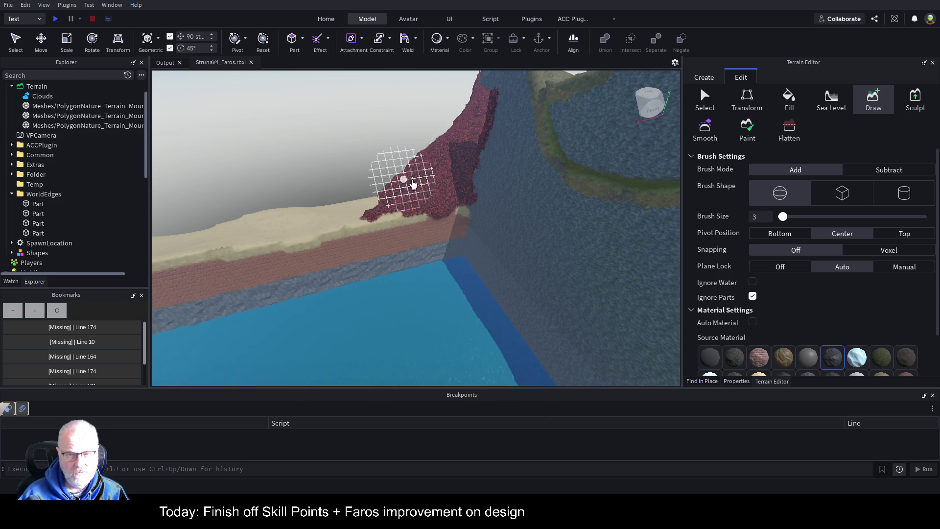
pyautogui.press('f')
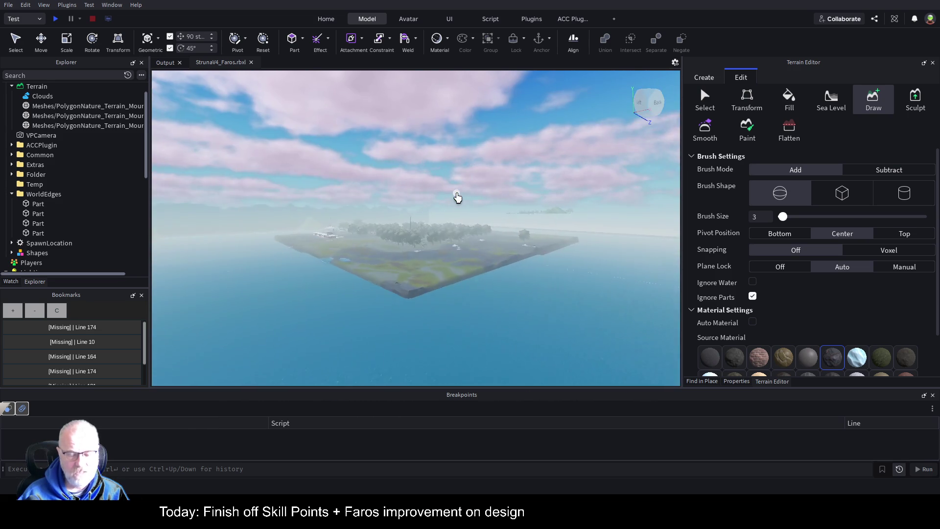
pyautogui.press('f')
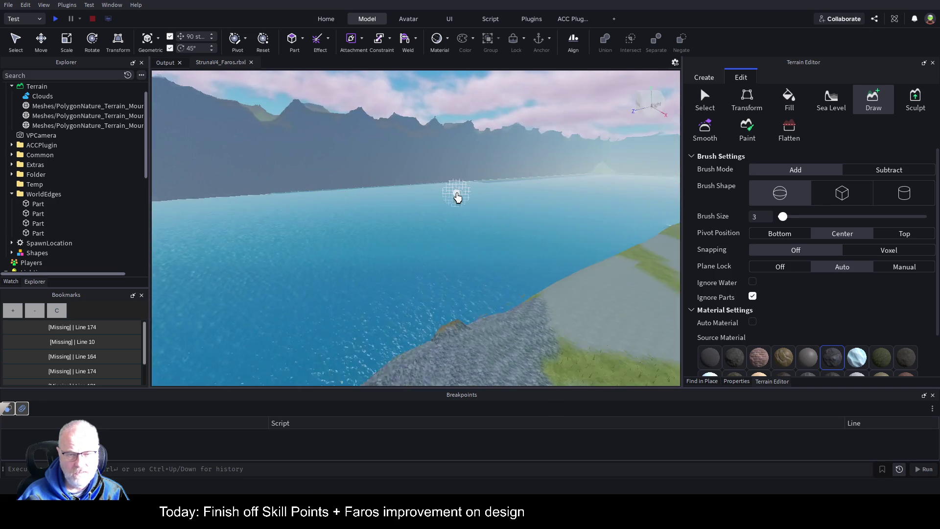
pyautogui.press('f')
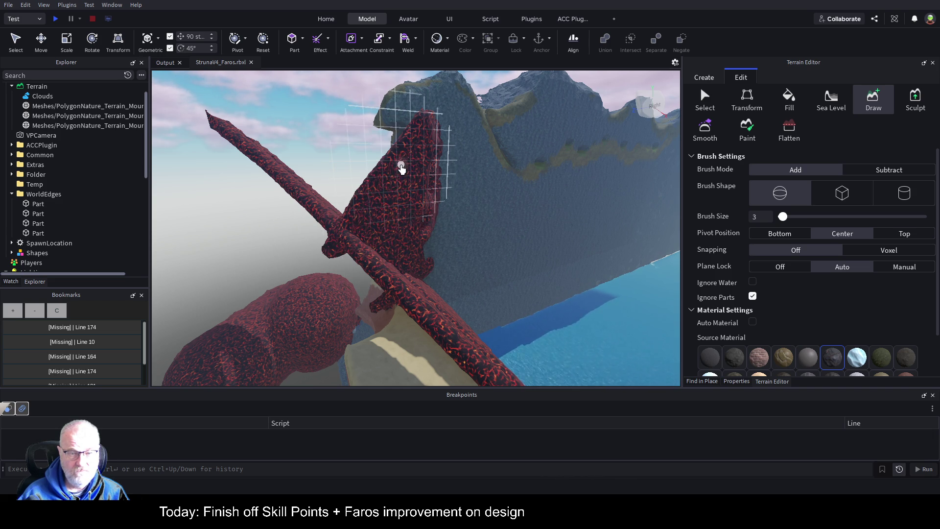
pyautogui.scroll(5, 402, 169)
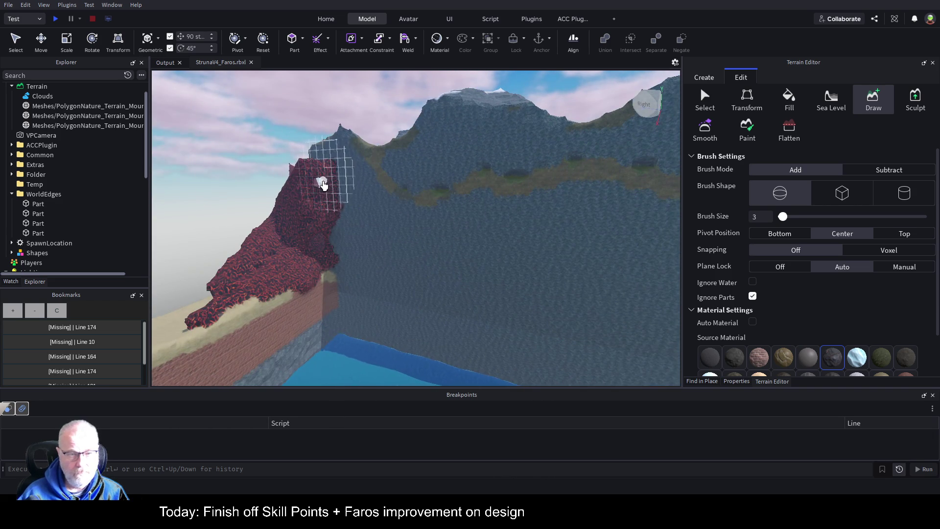
pyautogui.scroll(-3, 323, 188)
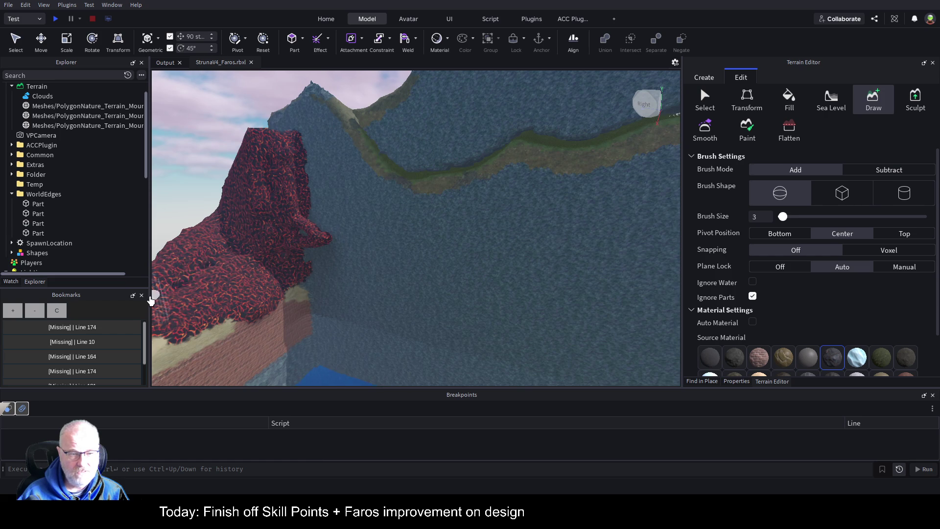
pyautogui.scroll(5, 436, 250)
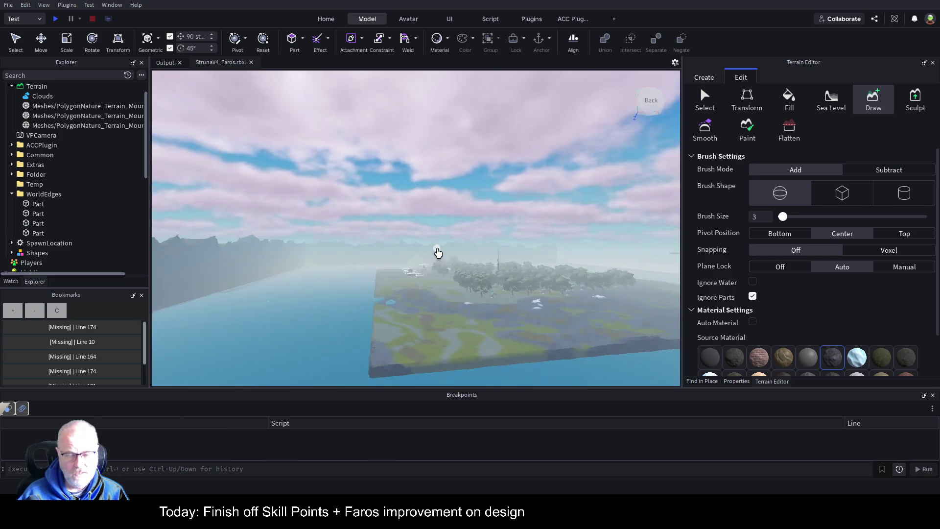
# - Fly the camera across the water to the forested island and select Terrain in the Explorer
pyautogui.scroll(6, 437, 252)
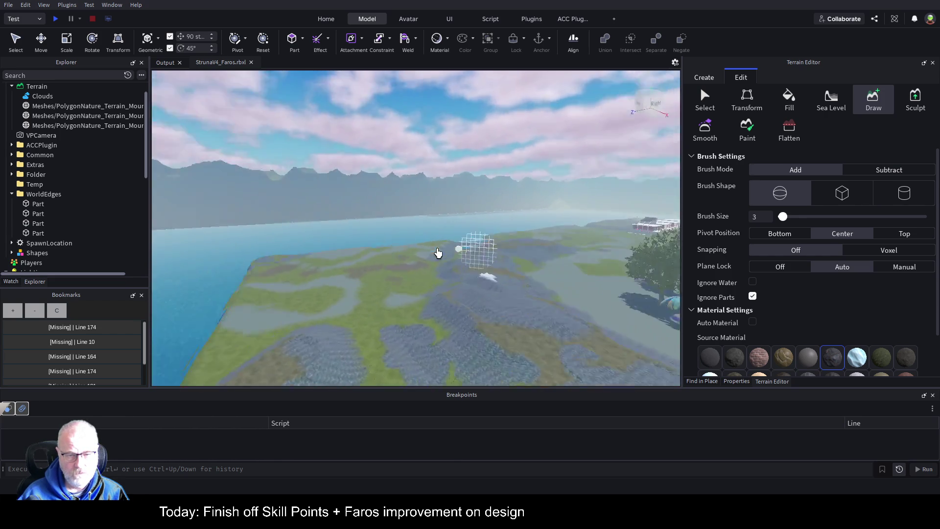
pyautogui.press('Right')
pyautogui.press('Right')
pyautogui.press('Right')
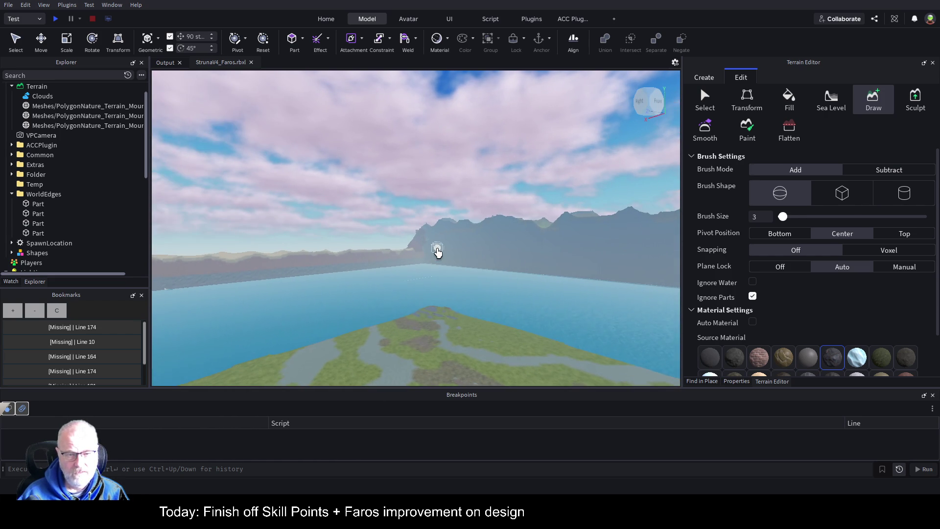
pyautogui.press('Left')
pyautogui.press('Left')
pyautogui.press('w')
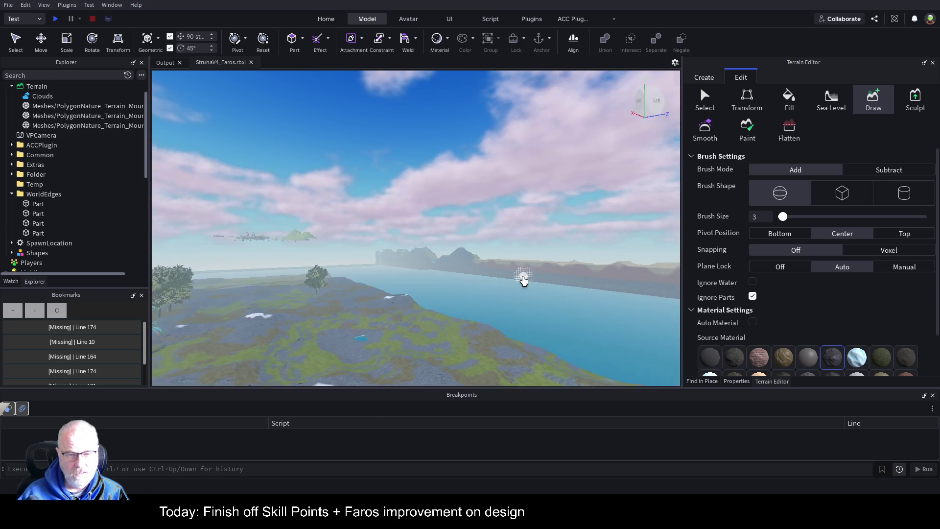
pyautogui.press('s')
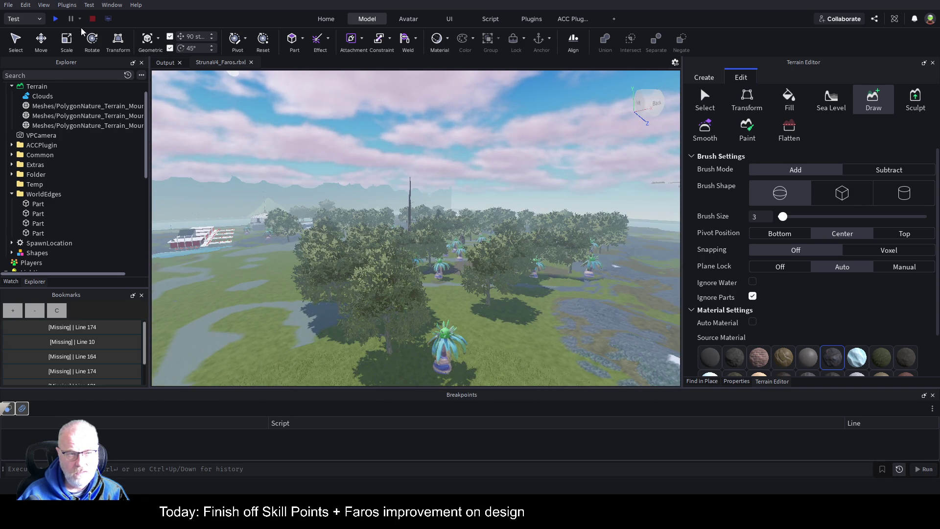
pyautogui.click(41, 86)
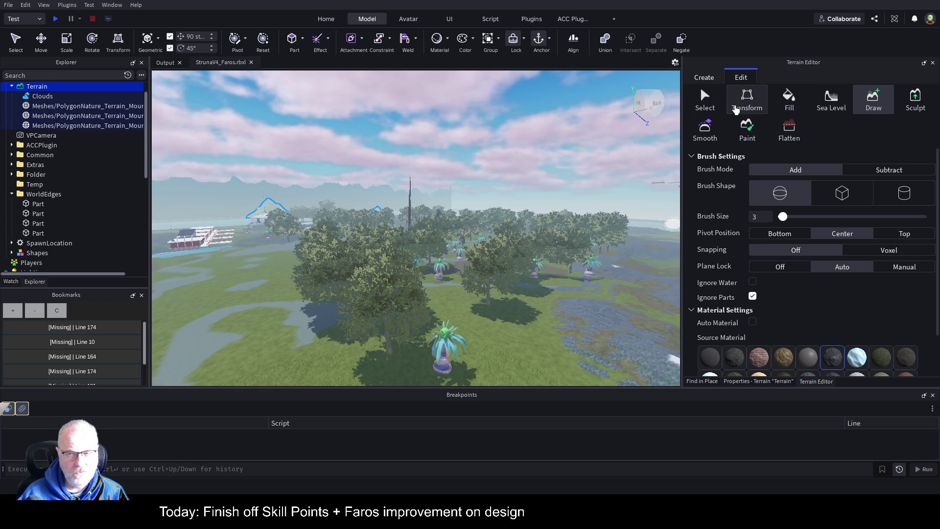
# - Select a terrain region and resize it to 88 × 368 × 4508 studs along the coastline
pyautogui.click(704, 99)
pyautogui.moveTo(549, 286); pyautogui.dragTo(550, 278)
pyautogui.press('f')
pyautogui.press('w')
pyautogui.moveTo(551, 278)
pyautogui.mouseDown()
pyautogui.moveTo(570, 211)
pyautogui.moveTo(384, 242)
pyautogui.mouseUp()
pyautogui.moveTo(215, 252); pyautogui.dragTo(348, 239)
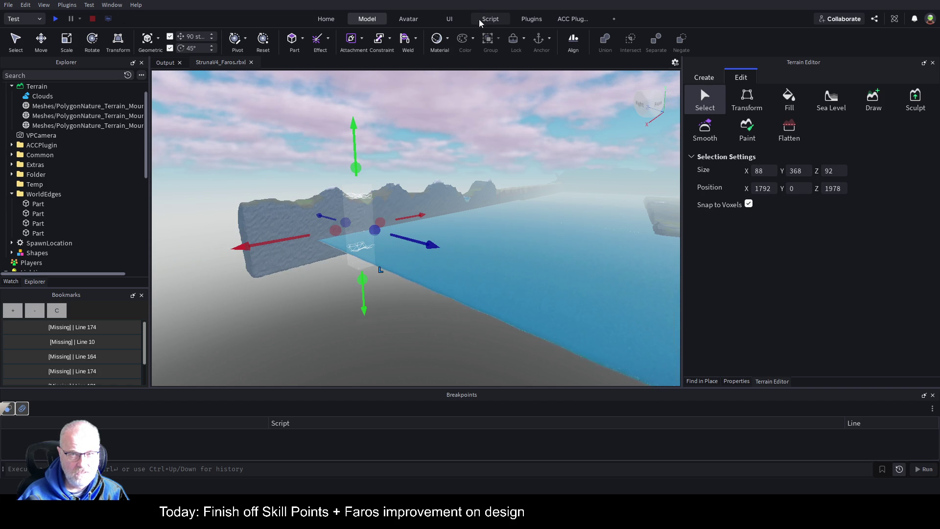
pyautogui.press('d')
pyautogui.press('d')
pyautogui.press('d')
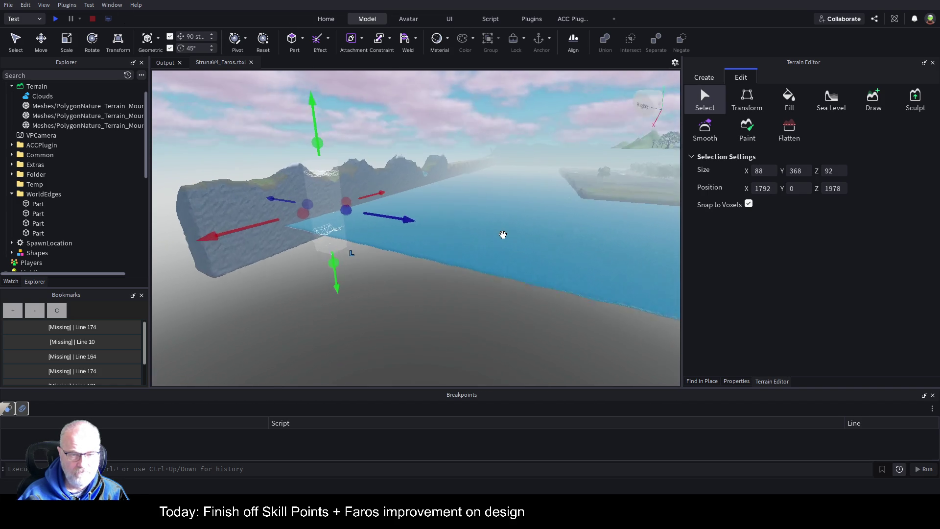
pyautogui.press('a')
pyautogui.press('a')
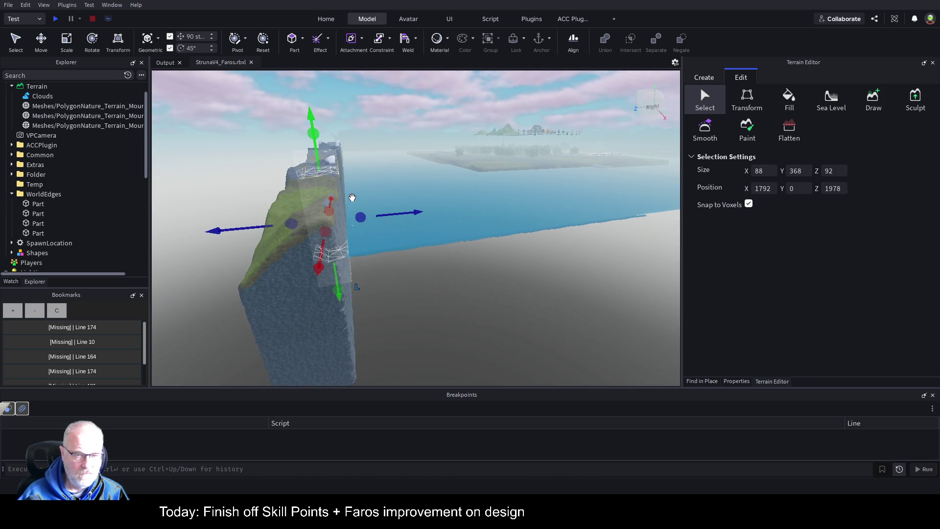
pyautogui.moveTo(291, 224); pyautogui.dragTo(251, 227)
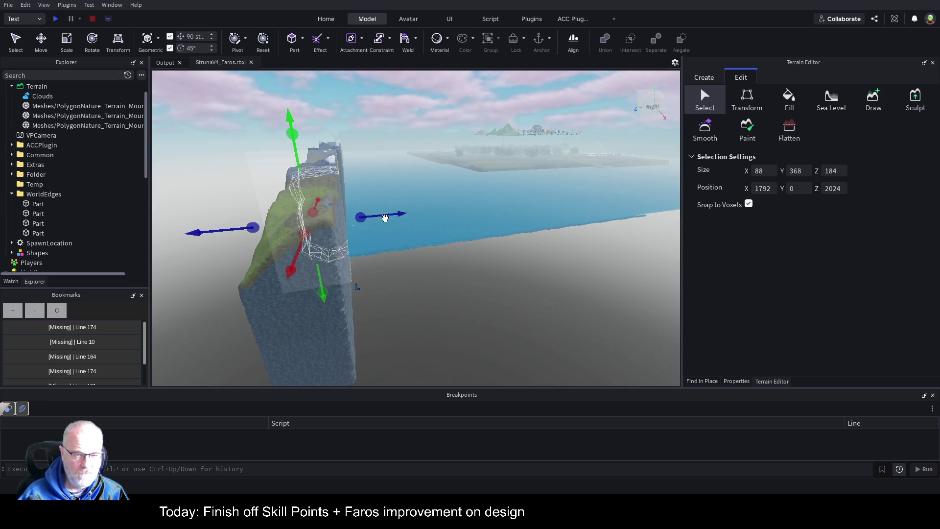
pyautogui.moveTo(366, 217)
pyautogui.mouseDown()
pyautogui.moveTo(421, 210)
pyautogui.moveTo(416, 203)
pyautogui.moveTo(495, 181)
pyautogui.moveTo(532, 125)
pyautogui.mouseUp()
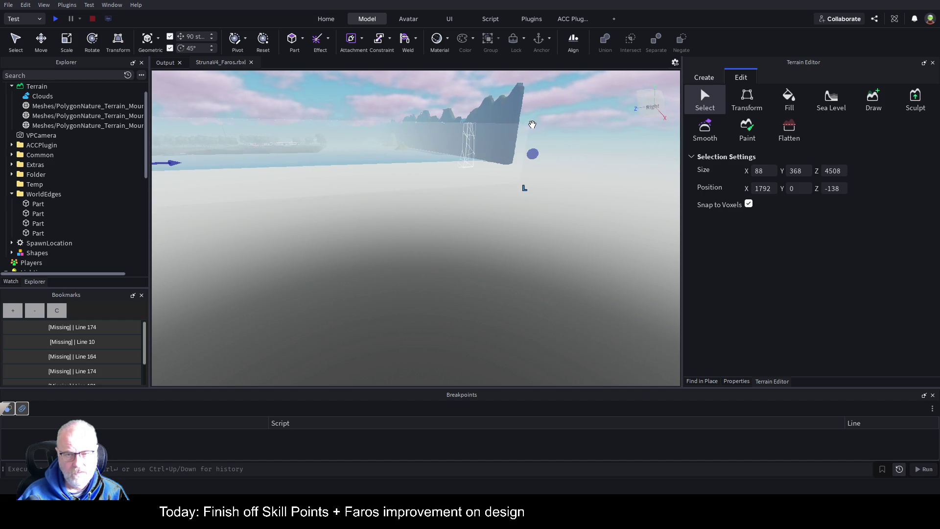
pyautogui.moveTo(514, 159); pyautogui.dragTo(518, 159)
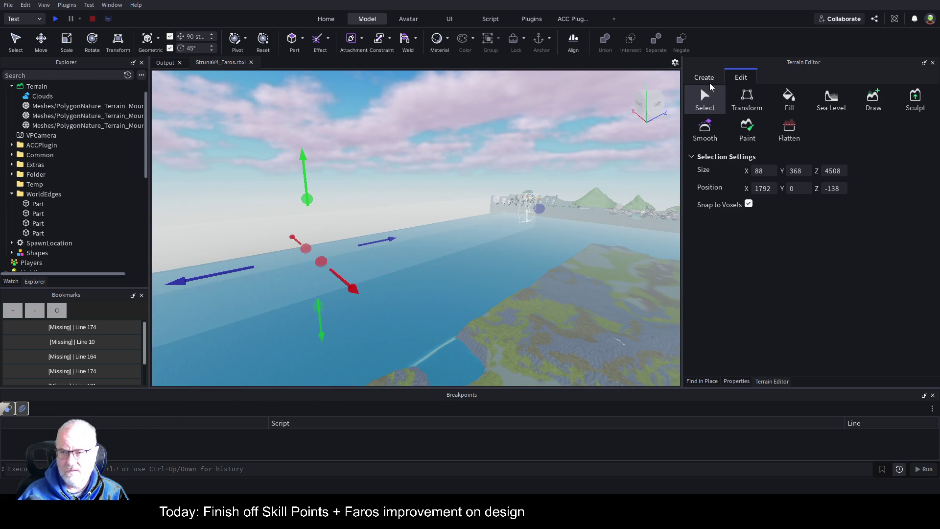
# - Generate Arctic and Mountains biome terrain inside the selected long region
pyautogui.click(797, 137)
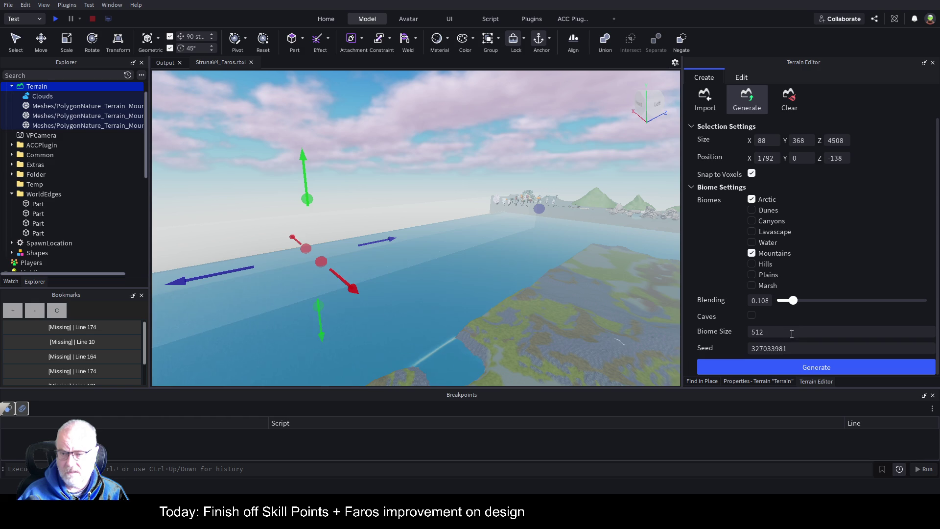
pyautogui.click(776, 362)
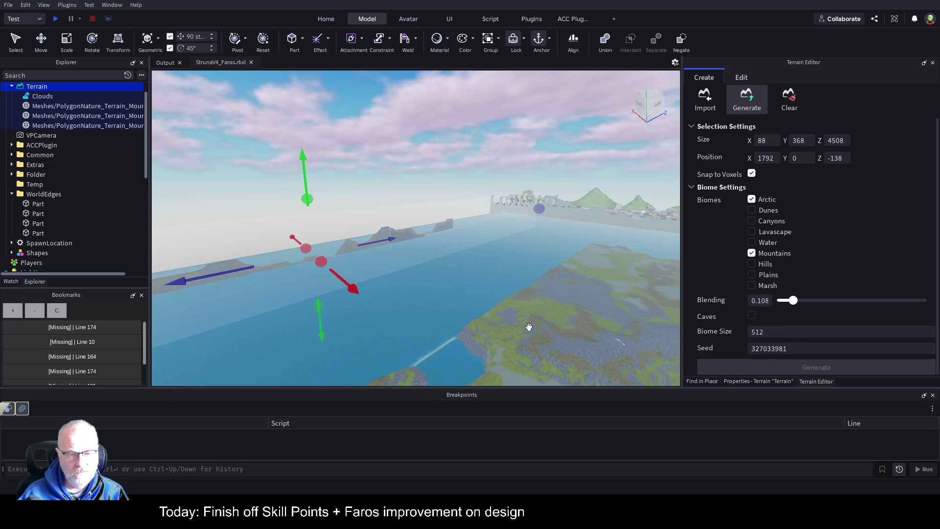
pyautogui.scroll(5, 530, 326)
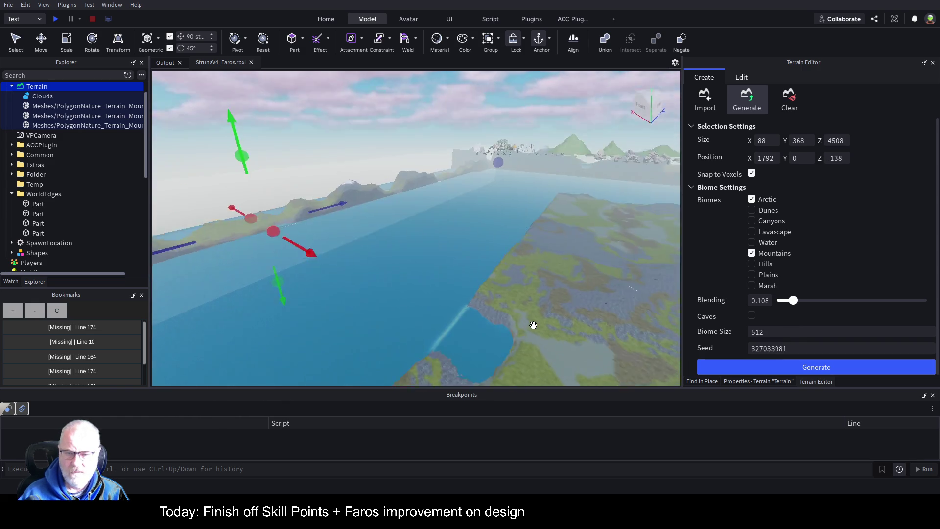
pyautogui.scroll(10, 533, 325)
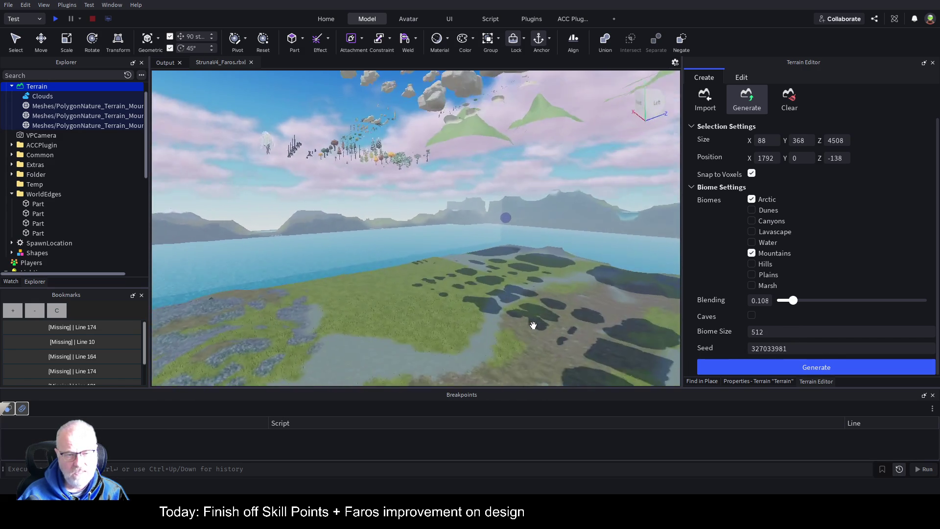
pyautogui.scroll(-5, 533, 325)
# - Raise the terrain region 92 studs, moving it to position 1792, 92, -138
pyautogui.press('f')
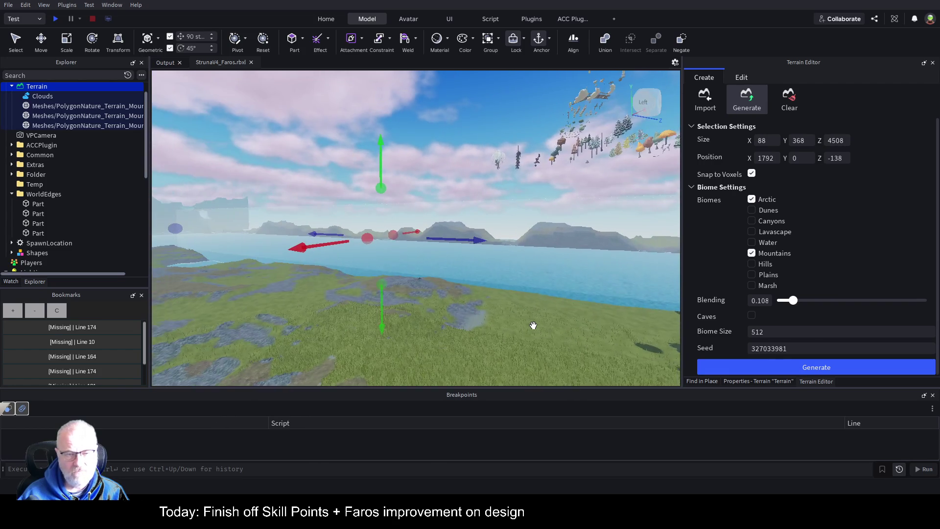
pyautogui.scroll(10, 533, 325)
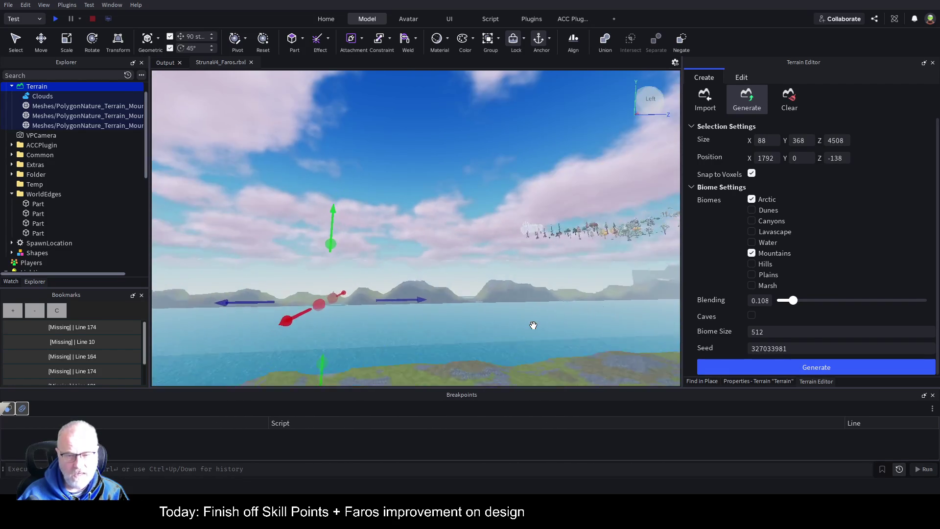
pyautogui.scroll(10, 533, 325)
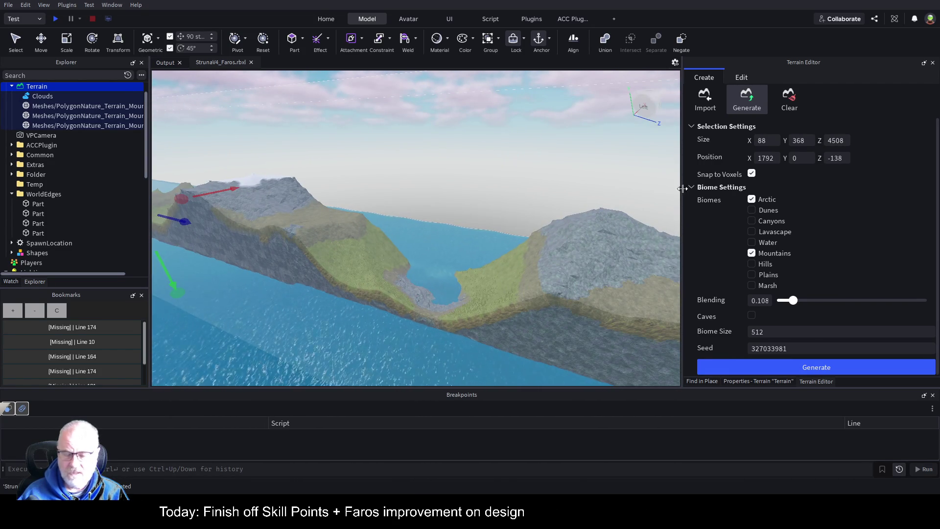
pyautogui.scroll(-15, 494, 288)
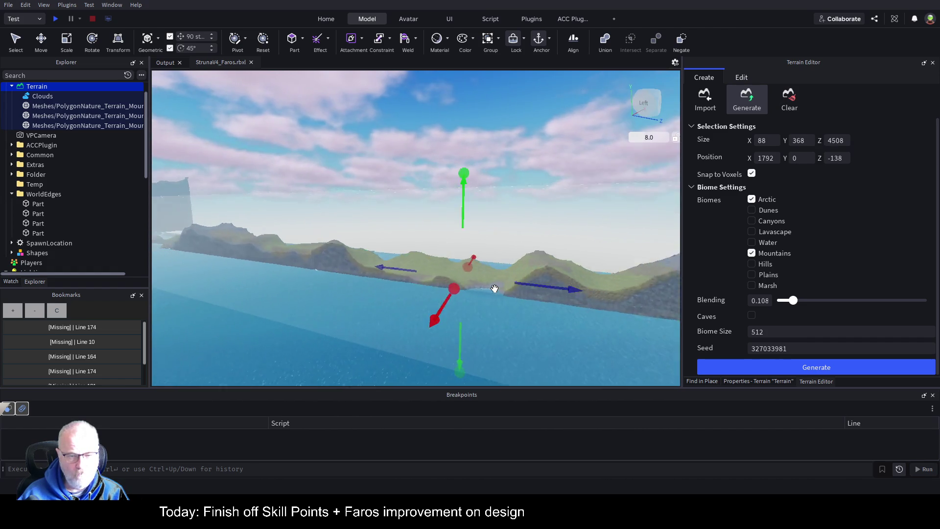
pyautogui.press('a')
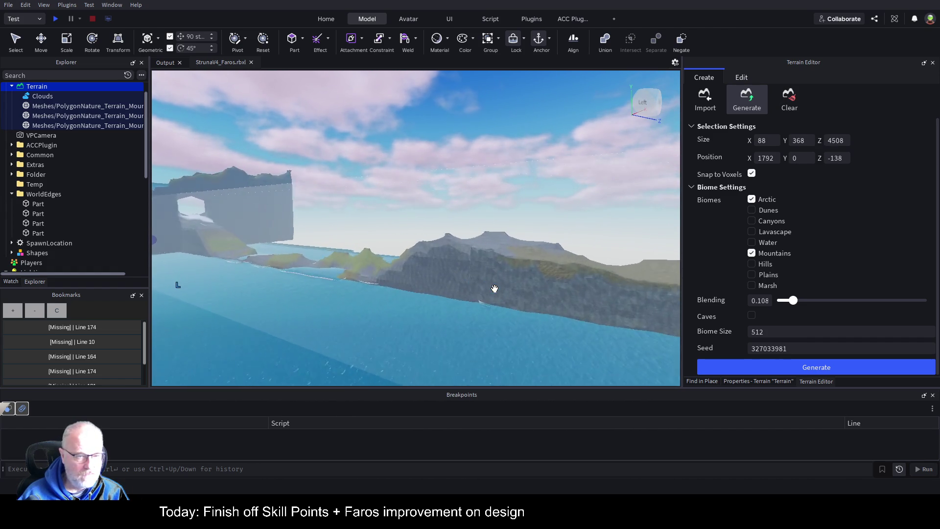
pyautogui.press('Right')
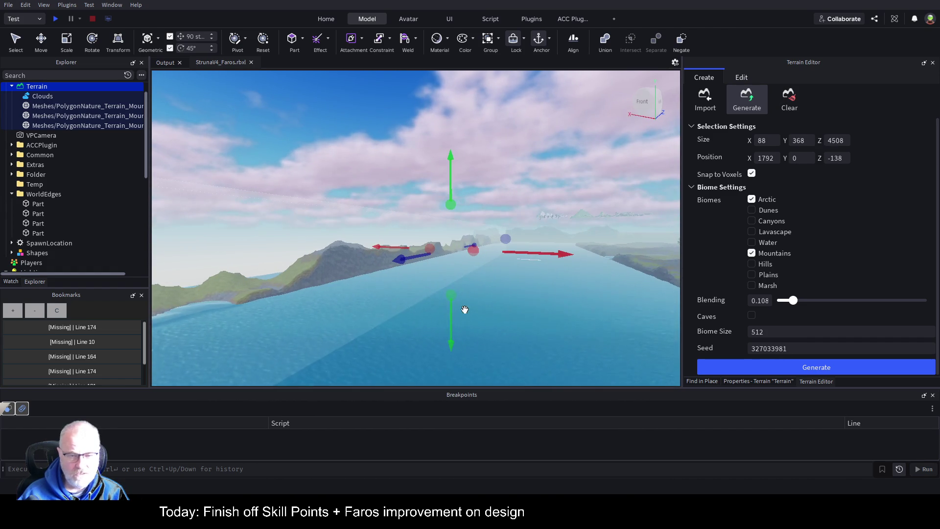
pyautogui.moveTo(450, 334)
pyautogui.mouseDown()
pyautogui.moveTo(455, 307)
pyautogui.moveTo(460, 316)
pyautogui.mouseUp()
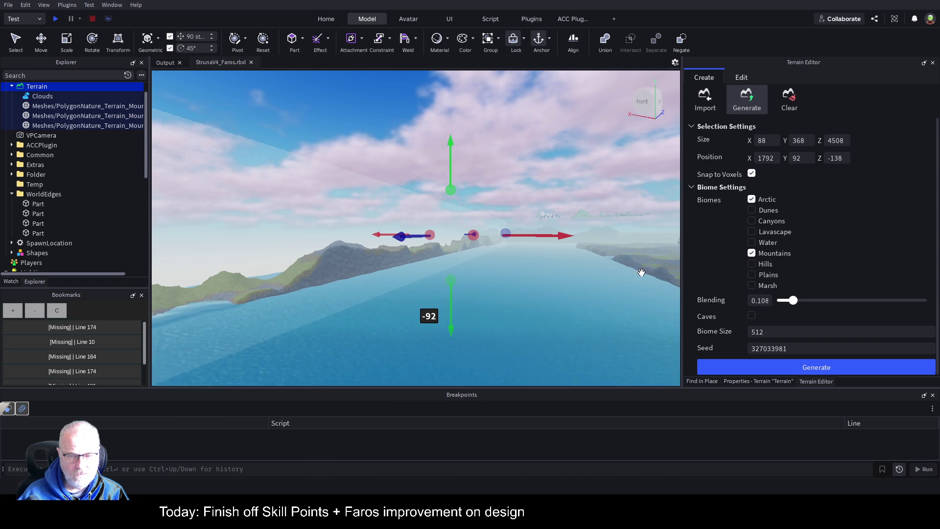
# - Regenerate terrain in the raised region and inspect the new mountain ridge and small lake
pyautogui.click(782, 370)
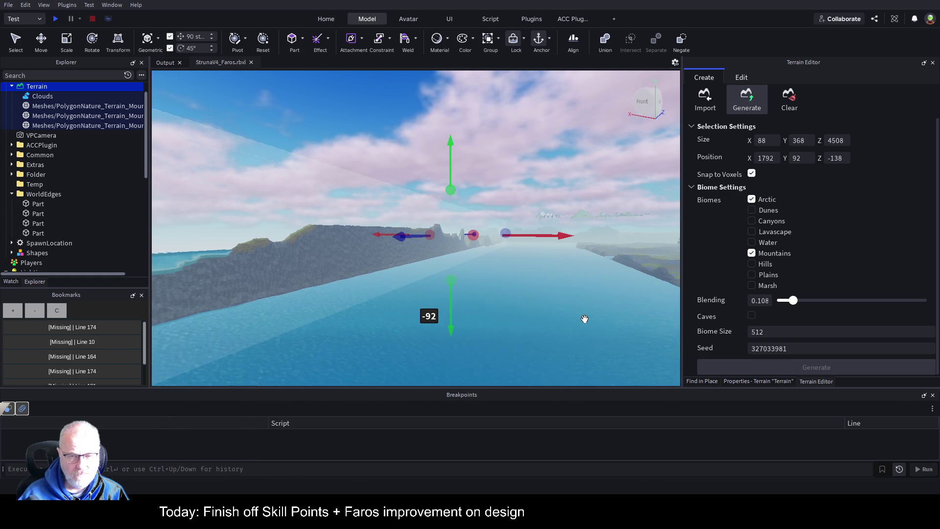
pyautogui.press('d')
pyautogui.press('Left')
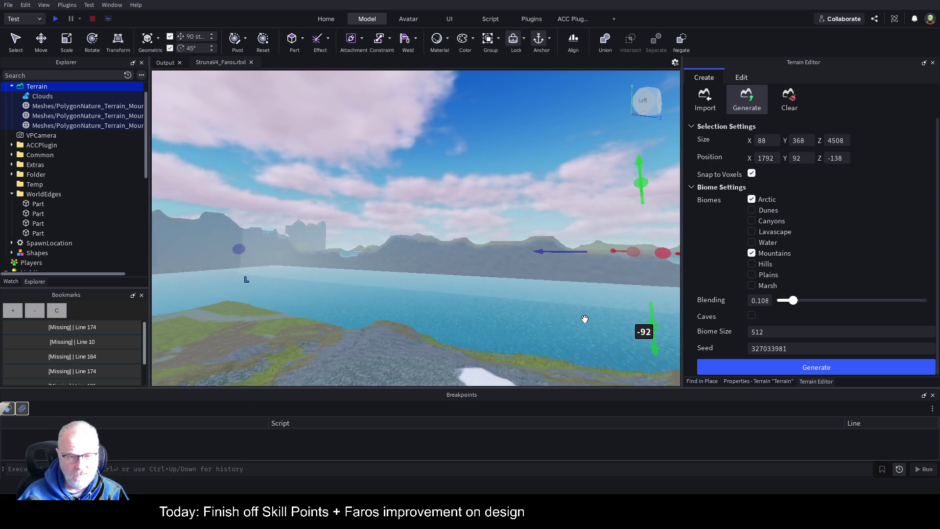
pyautogui.press('Left')
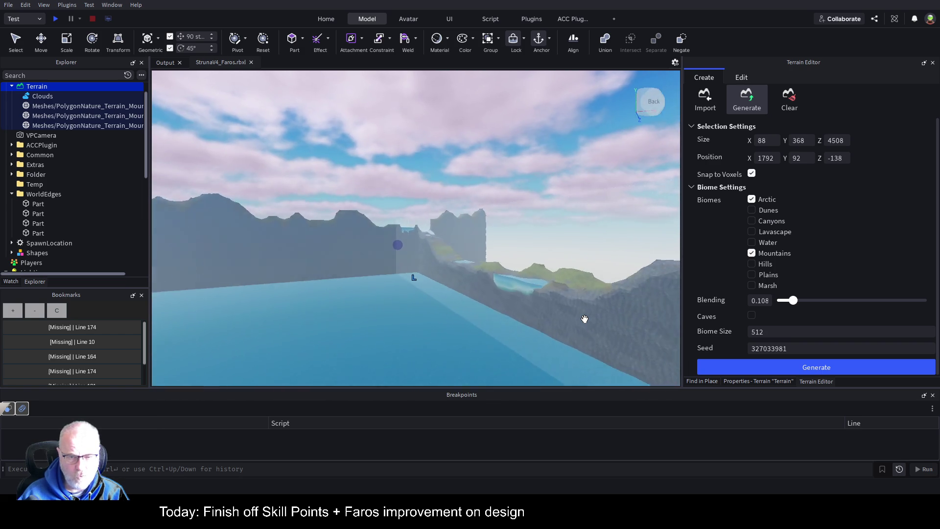
pyautogui.press('s')
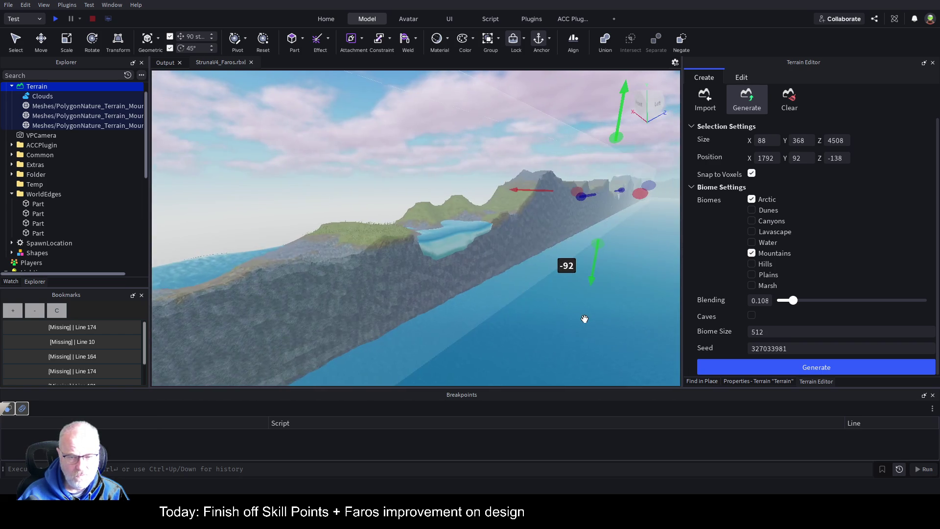
pyautogui.press('q')
pyautogui.press('Right')
pyautogui.press('Right')
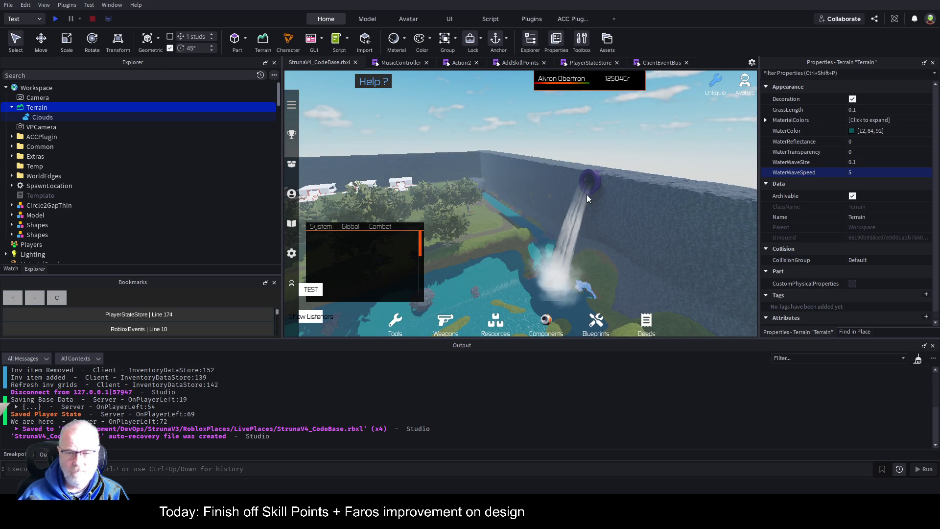
# - Select the PipeWaterfall model in the viewport of the running StrunaV4_CodeBase place
pyautogui.click(596, 182)
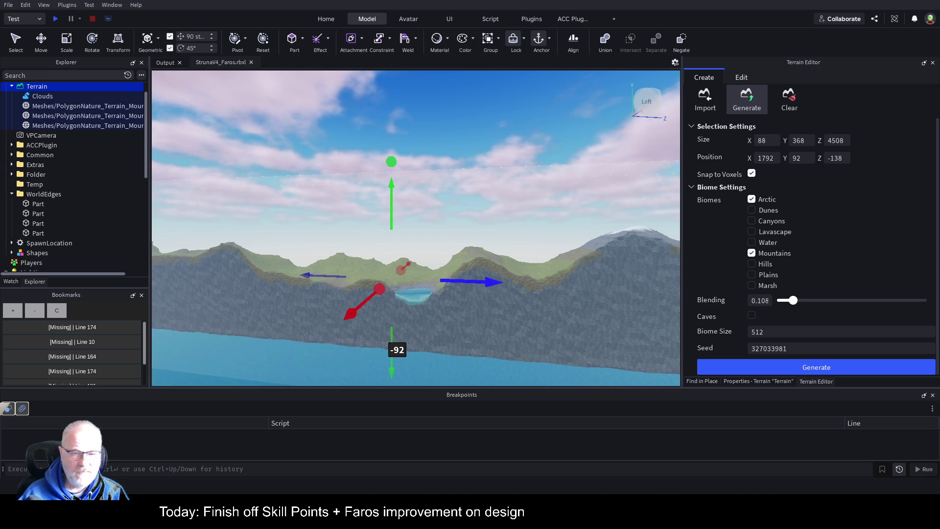
# - Exit the terrain generator, clear the selection, and select Terrain in Explorer as the paste target
pyautogui.scroll(5, 487, 287)
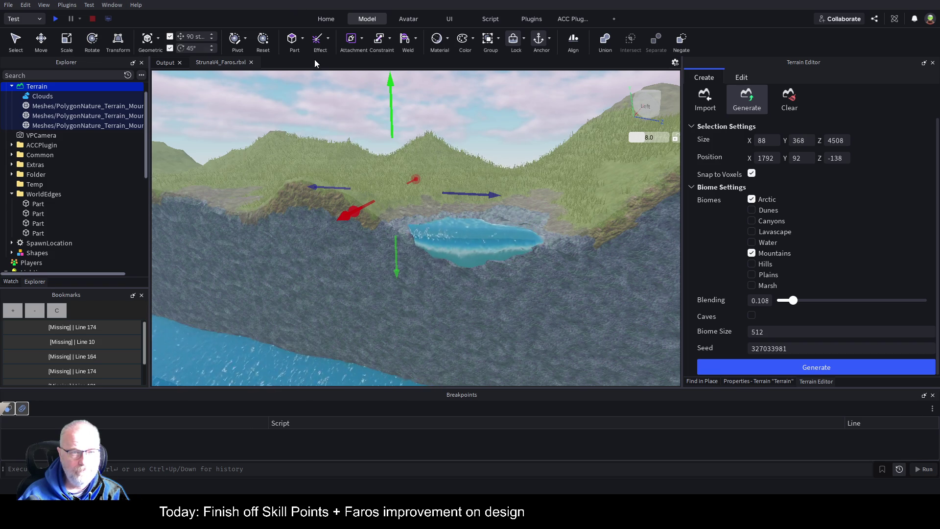
pyautogui.click(325, 18)
pyautogui.click(267, 40)
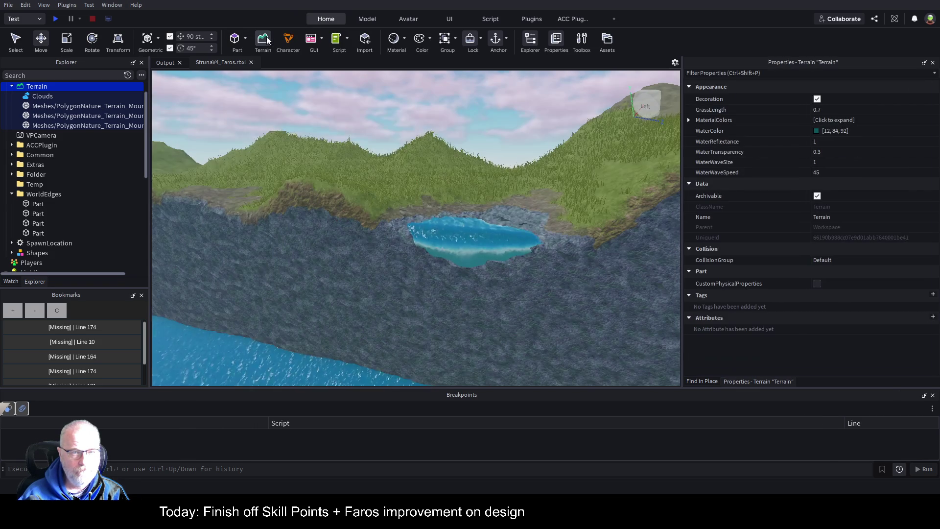
pyautogui.click(527, 206)
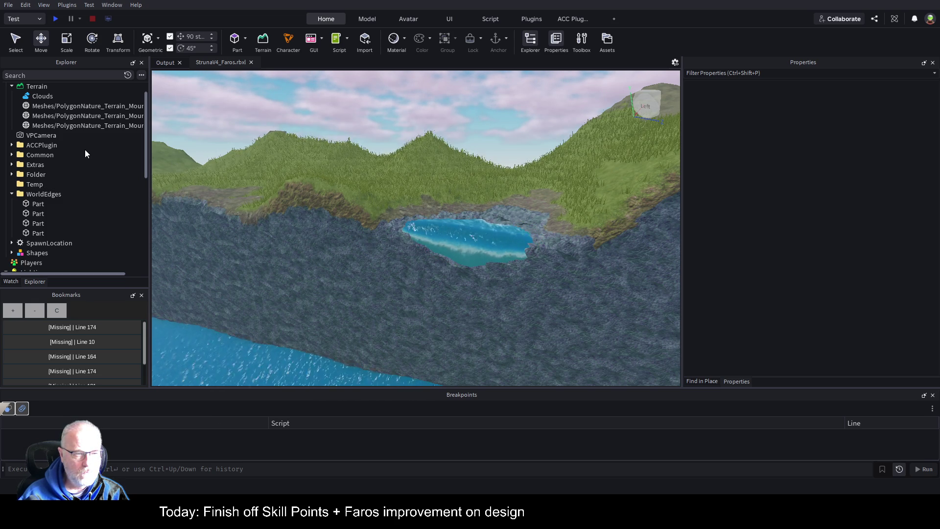
pyautogui.click(39, 86)
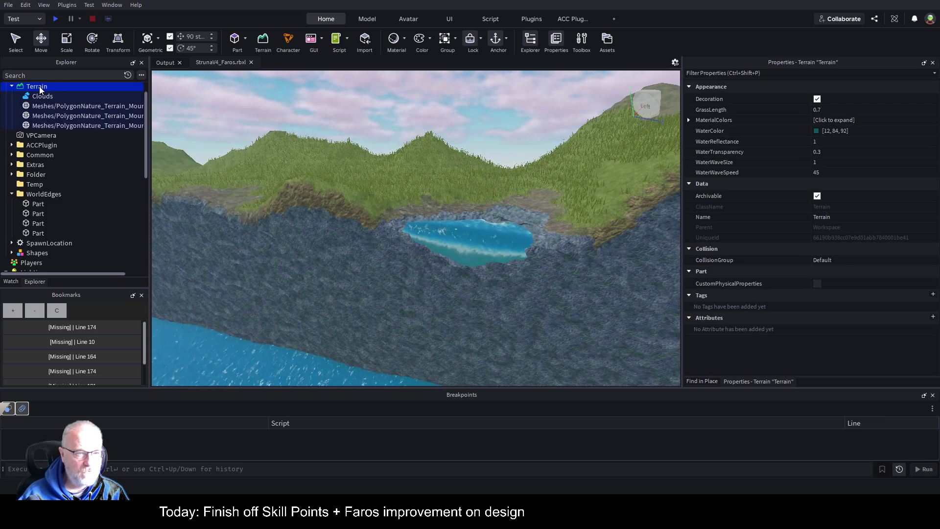
# - Paste PipeWaterfall under Terrain and move it about 1080 studs toward the island
pyautogui.hotkey('ctrl', 'shift', 'v')
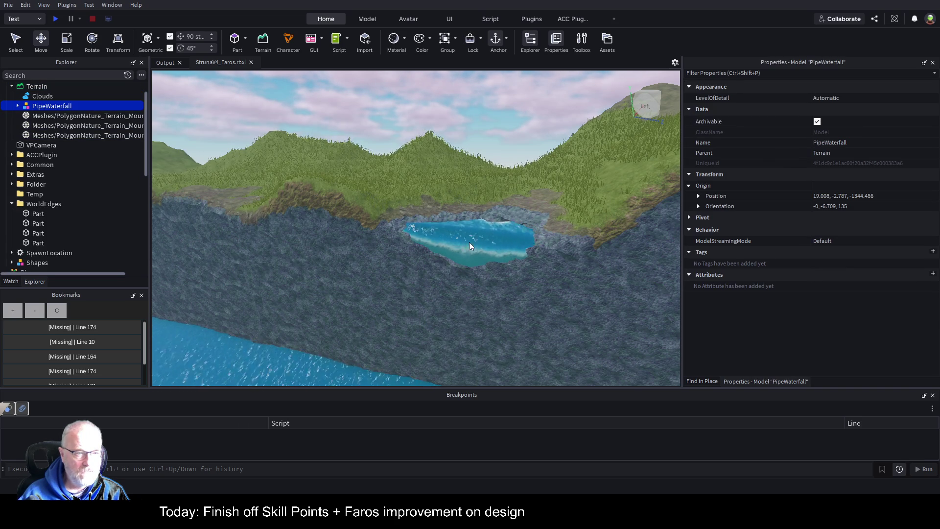
pyautogui.press('f')
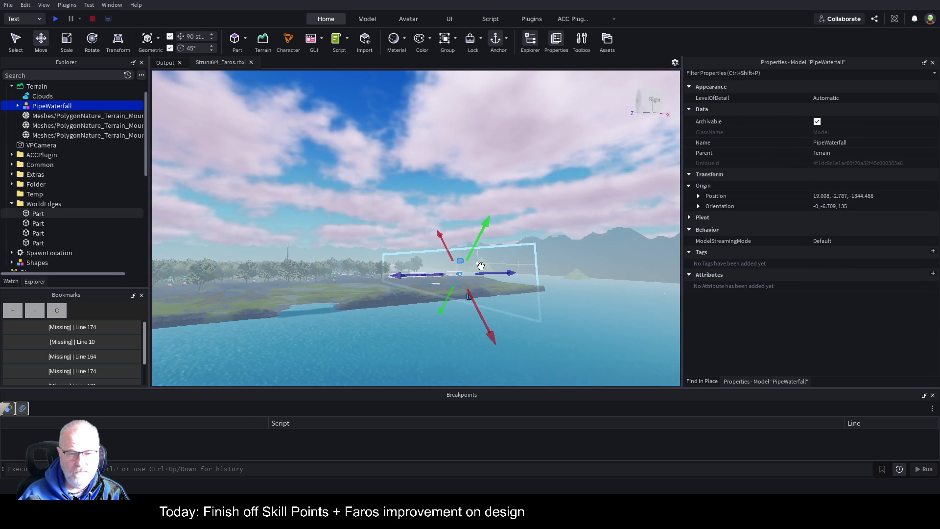
pyautogui.scroll(5, 527, 257)
pyautogui.scroll(-5, 527, 256)
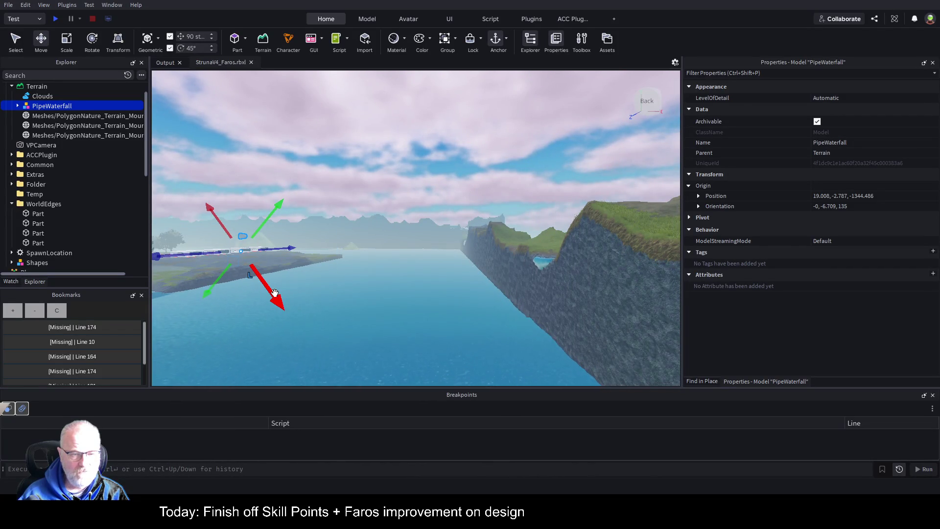
pyautogui.moveTo(275, 292)
pyautogui.mouseDown()
pyautogui.moveTo(310, 302)
pyautogui.moveTo(333, 329)
pyautogui.mouseUp()
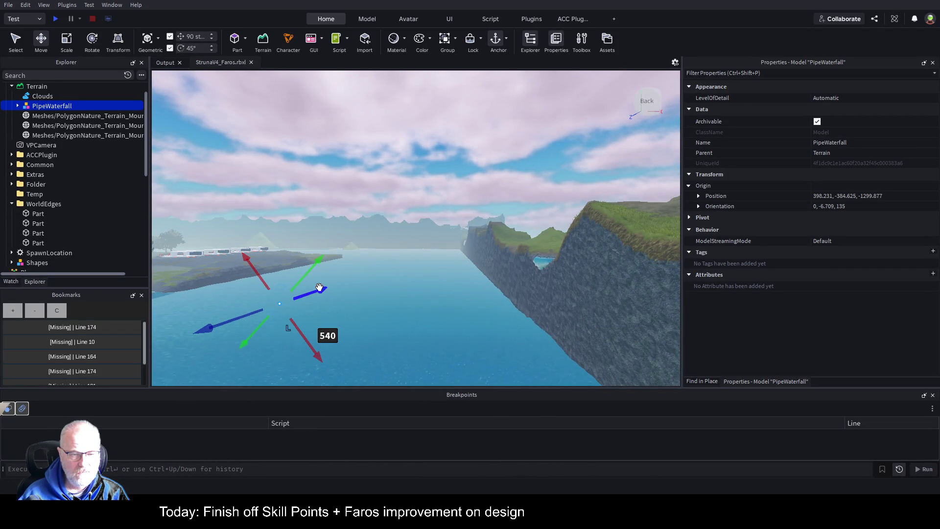
pyautogui.moveTo(313, 272)
pyautogui.mouseDown()
pyautogui.moveTo(421, 216)
pyautogui.moveTo(413, 228)
pyautogui.moveTo(469, 275)
pyautogui.moveTo(489, 230)
pyautogui.moveTo(496, 266)
pyautogui.moveTo(452, 289)
pyautogui.moveTo(420, 335)
pyautogui.moveTo(438, 323)
pyautogui.moveTo(440, 330)
pyautogui.mouseUp()
# - Rotate the waterfall to face outward and position it against the cliff below the lake
pyautogui.scroll(3, 566, 257)
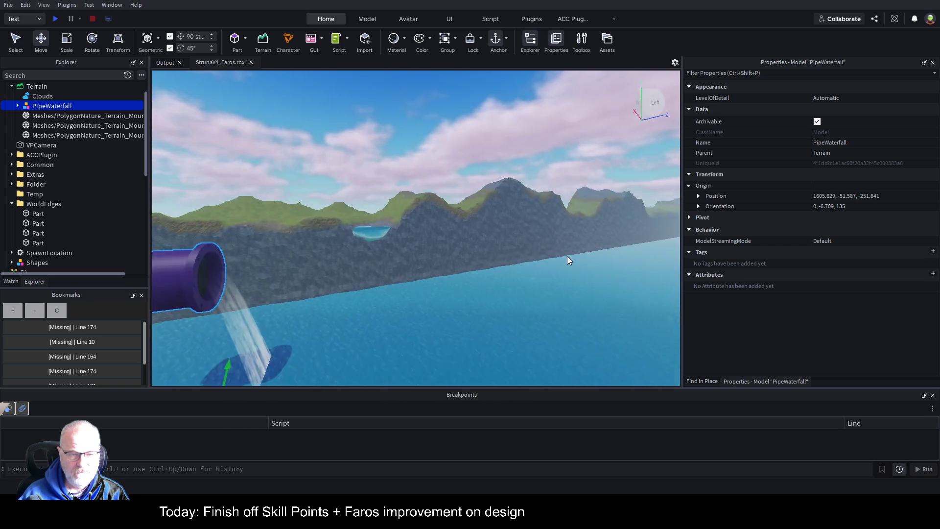
pyautogui.scroll(-3, 568, 260)
pyautogui.moveTo(350, 360); pyautogui.dragTo(455, 360)
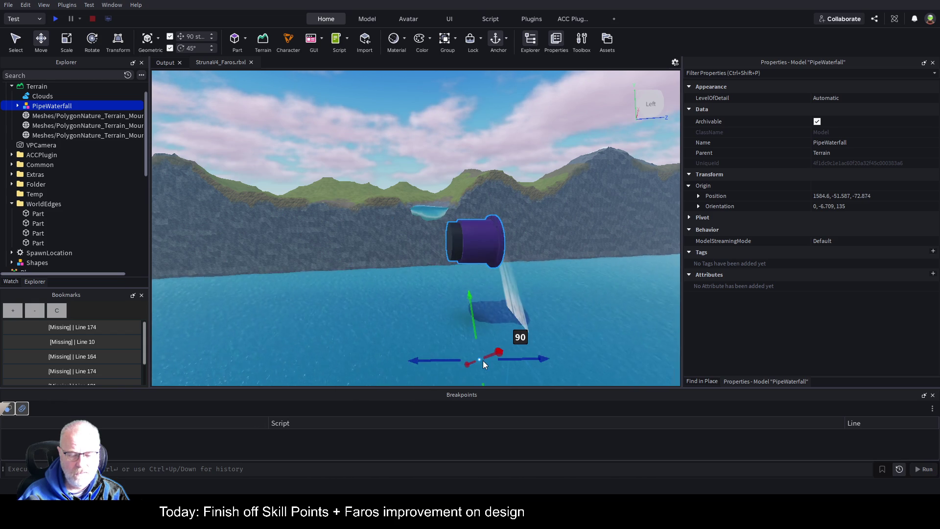
pyautogui.hotkey('ctrl', 'r')
pyautogui.hotkey('ctrl', 'r')
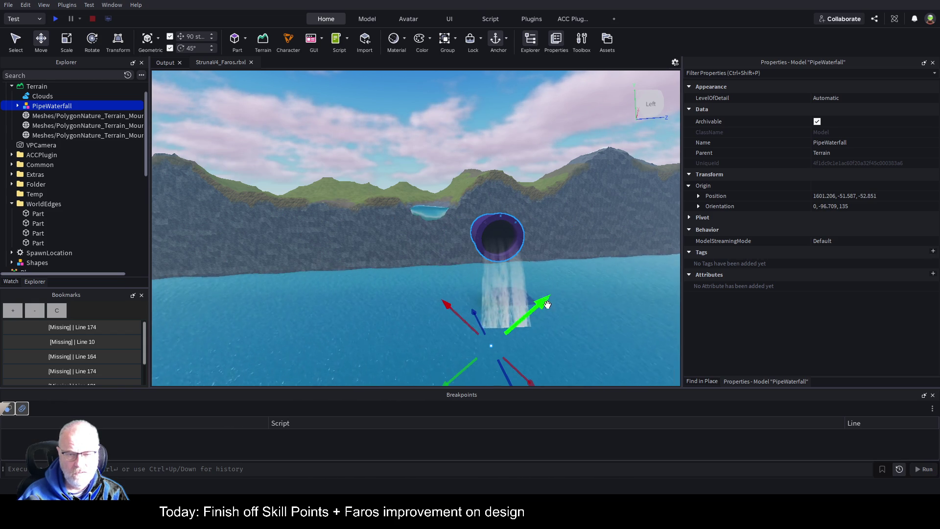
pyautogui.moveTo(478, 322); pyautogui.dragTo(444, 271)
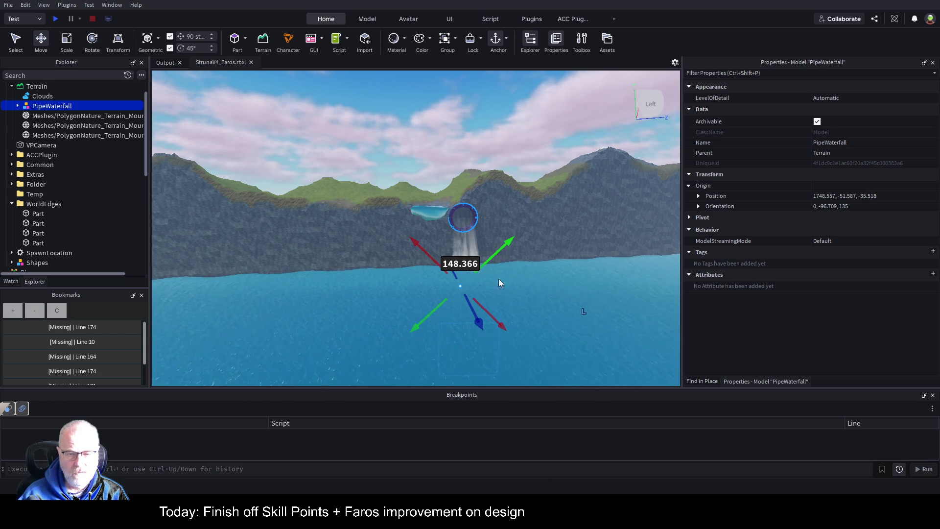
pyautogui.moveTo(497, 327)
pyautogui.mouseDown()
pyautogui.moveTo(514, 319)
pyautogui.moveTo(478, 312)
pyautogui.mouseUp()
pyautogui.moveTo(481, 222)
pyautogui.mouseDown()
pyautogui.moveTo(464, 248)
pyautogui.moveTo(487, 235)
pyautogui.mouseUp()
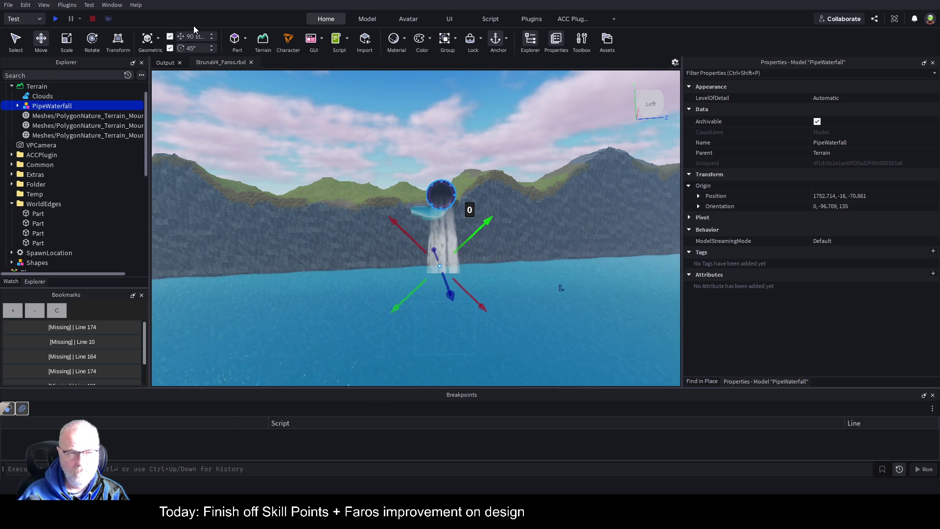
# - Lower the waterfall down the cliff and line it up with the lake's rim
pyautogui.click(365, 21)
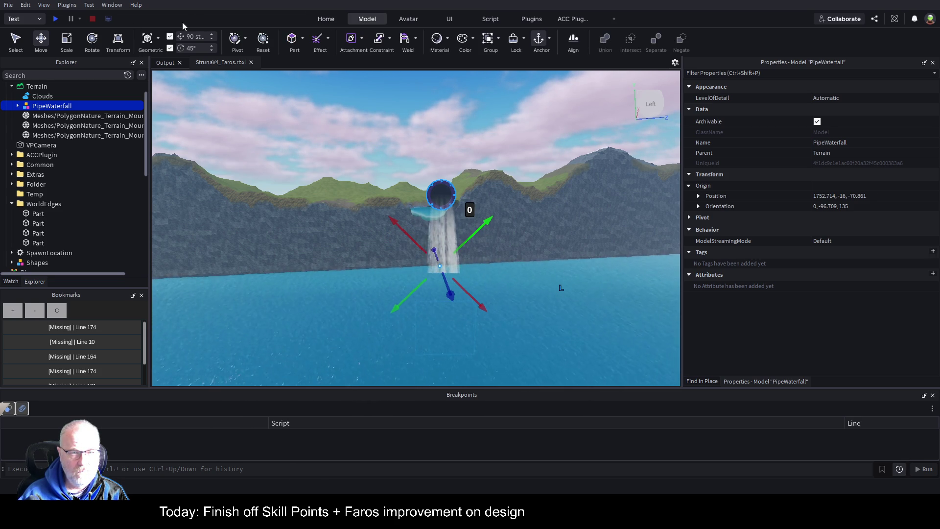
pyautogui.click(326, 21)
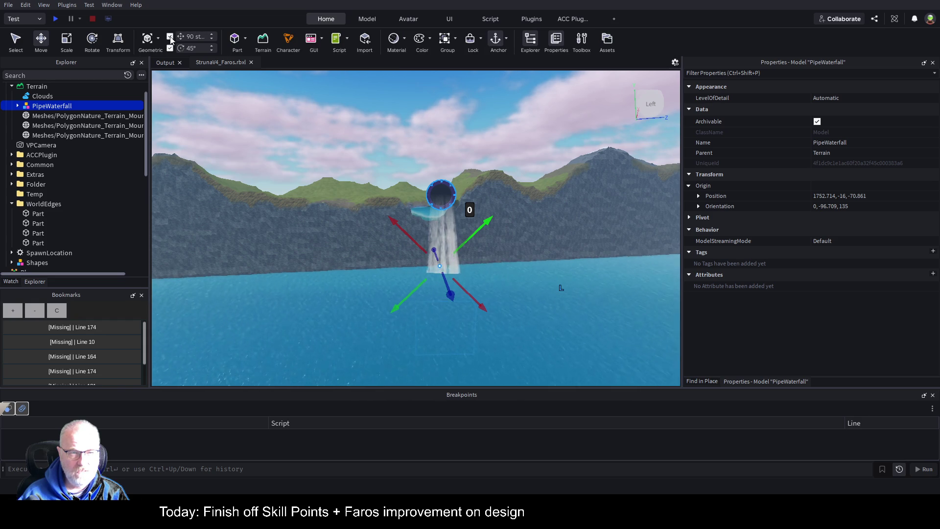
pyautogui.moveTo(486, 219); pyautogui.dragTo(479, 242)
pyautogui.moveTo(385, 240); pyautogui.dragTo(390, 242)
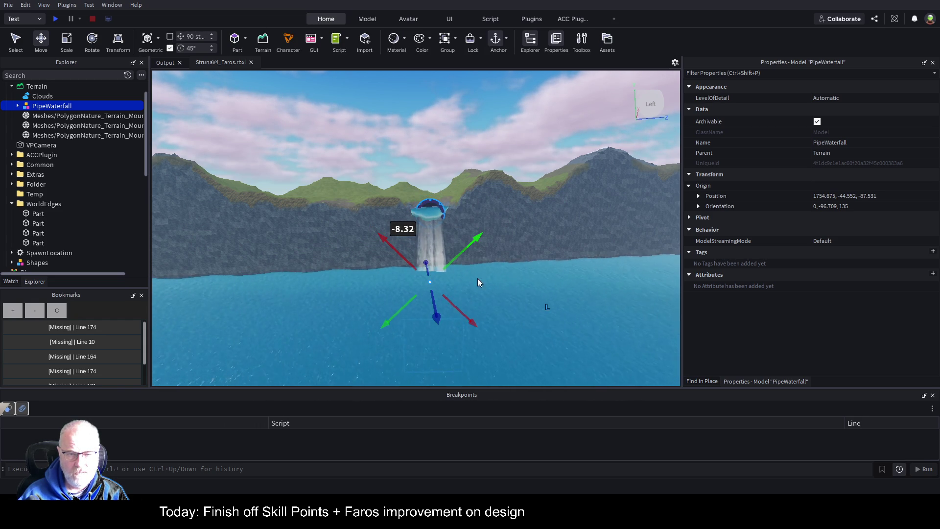
pyautogui.rightClick(562, 222)
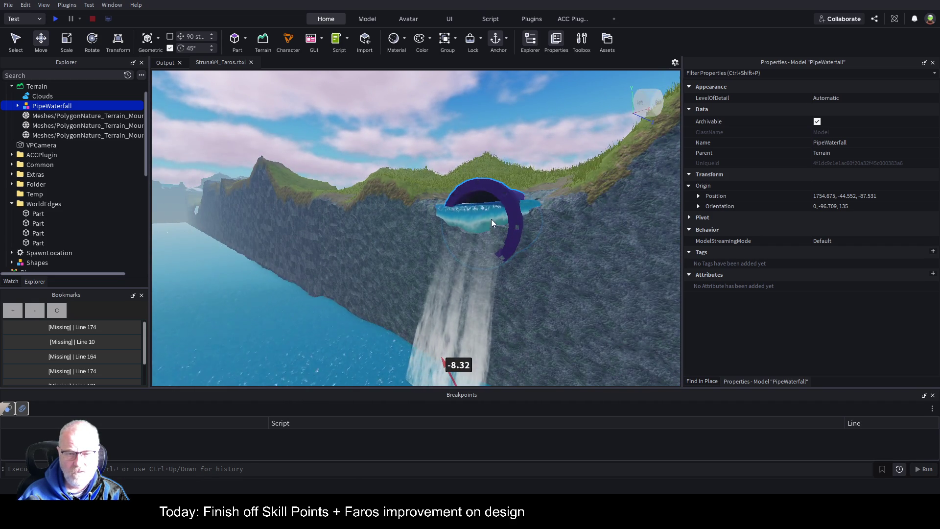
pyautogui.rightClick(539, 213)
pyautogui.press('f')
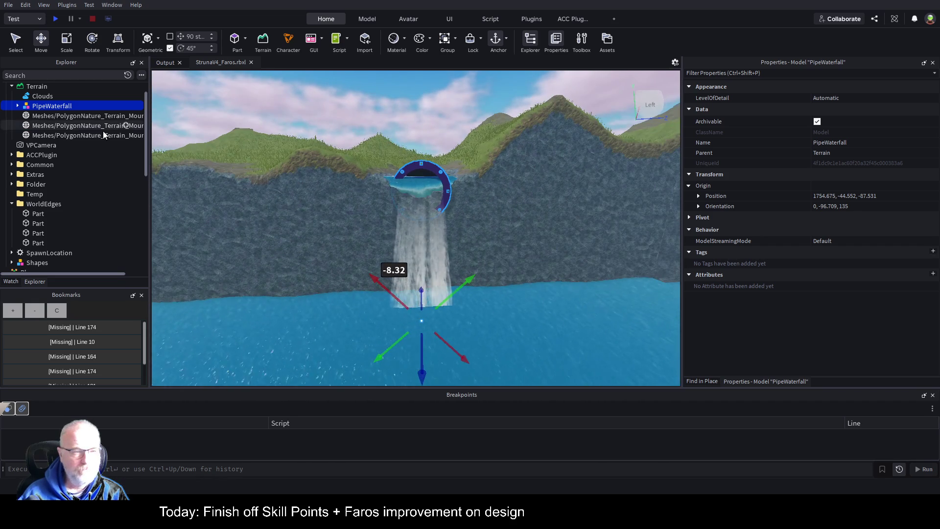
# - Delete the waterfall's Union pipe ring and the leftover black Part, keeping Plunge and Source
pyautogui.click(18, 107)
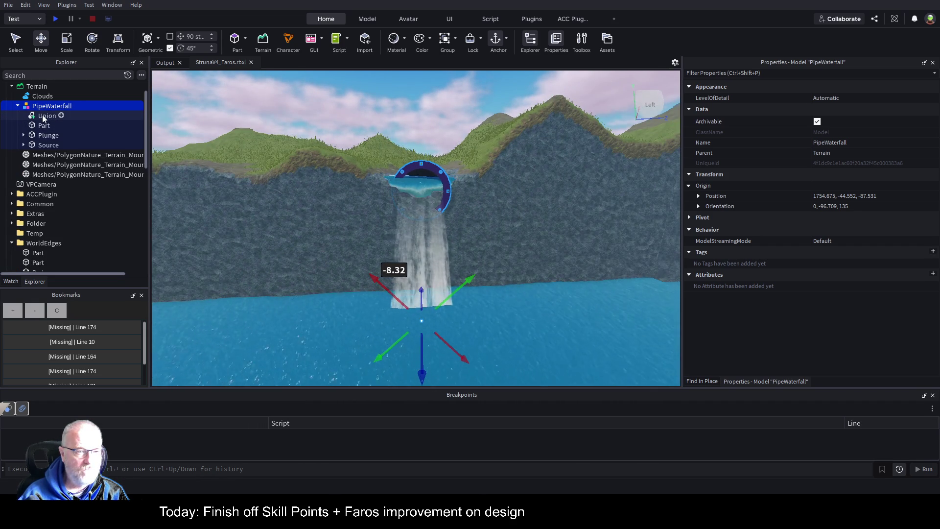
pyautogui.click(42, 115)
pyautogui.press('Delete')
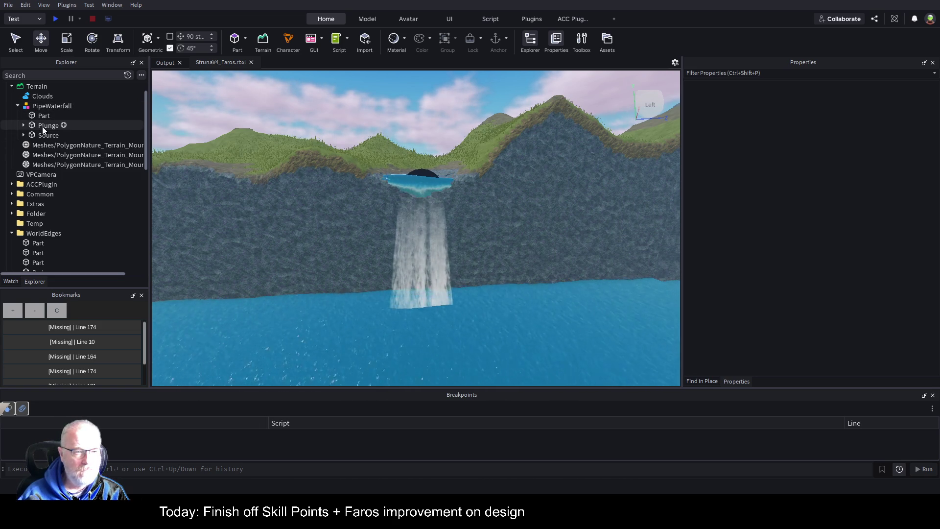
pyautogui.click(48, 126)
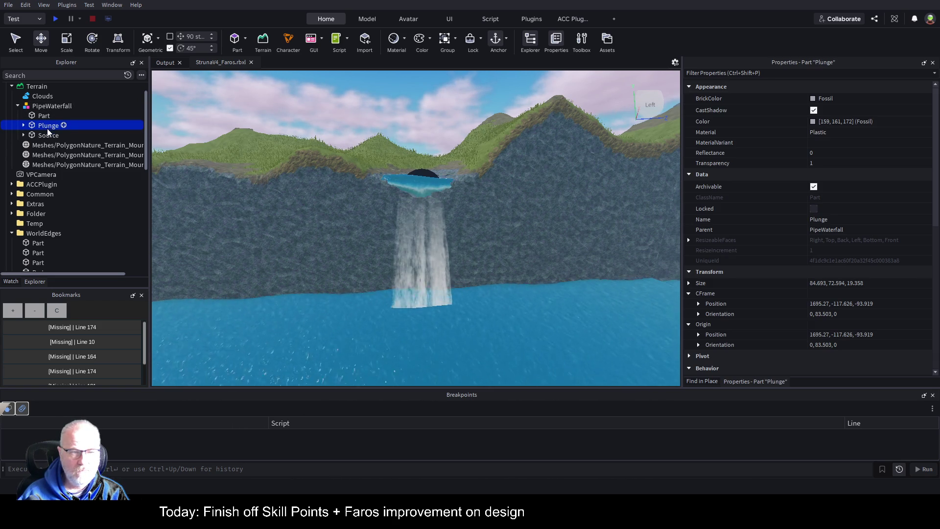
pyautogui.click(45, 136)
pyautogui.click(24, 136)
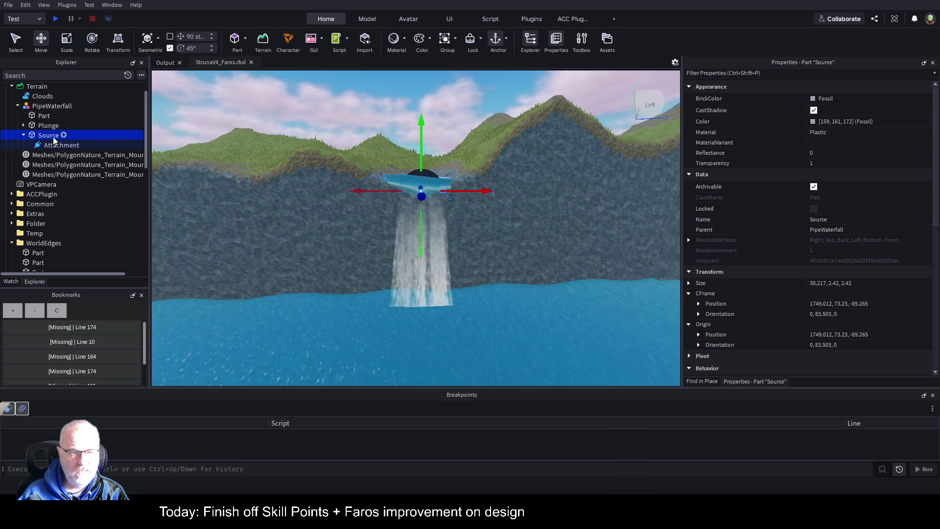
pyautogui.click(45, 116)
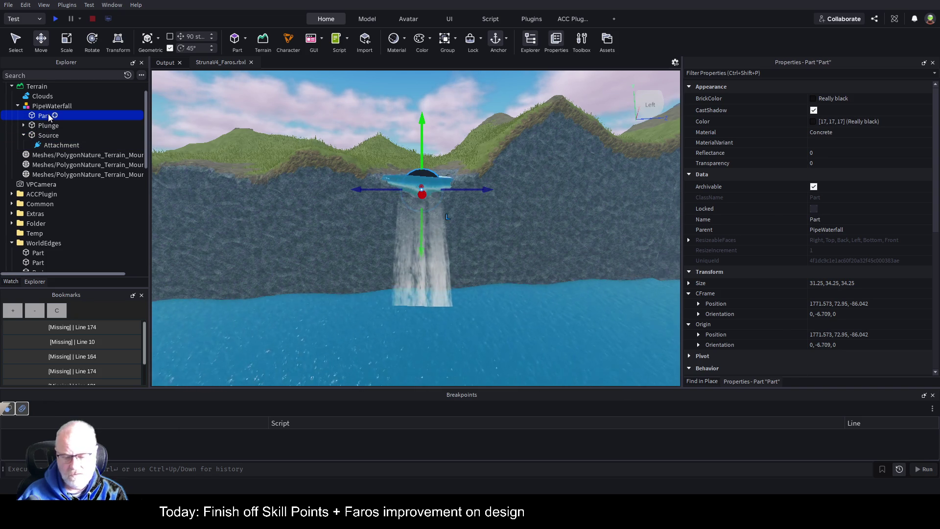
pyautogui.press('Delete')
# - Fly the camera around the plunge pool and cliff to inspect the cleaned-up waterfall
pyautogui.scroll(-3, 504, 238)
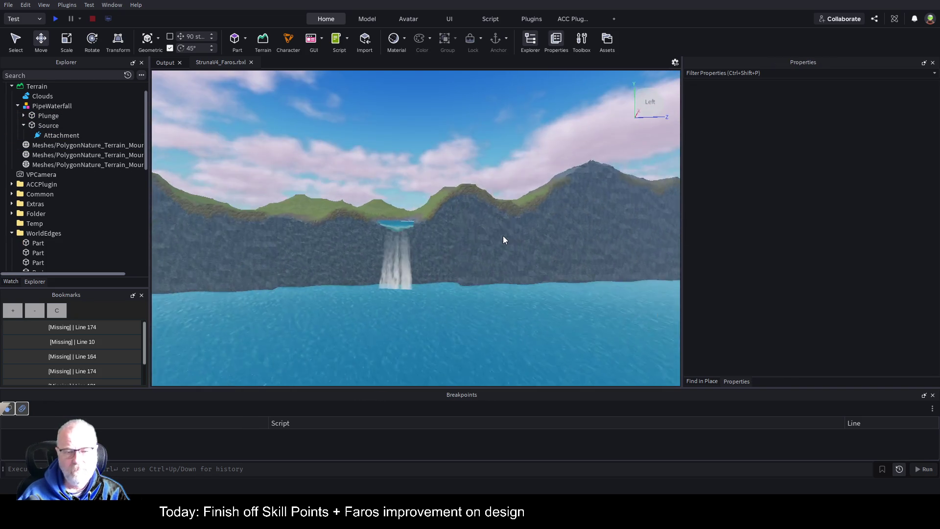
pyautogui.press('q')
pyautogui.press('w')
pyautogui.press('Left')
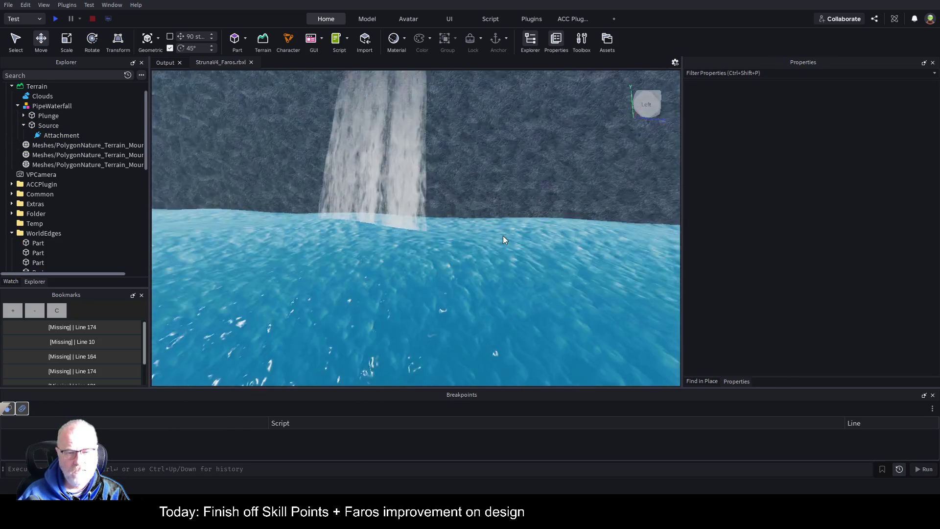
pyautogui.press('Right')
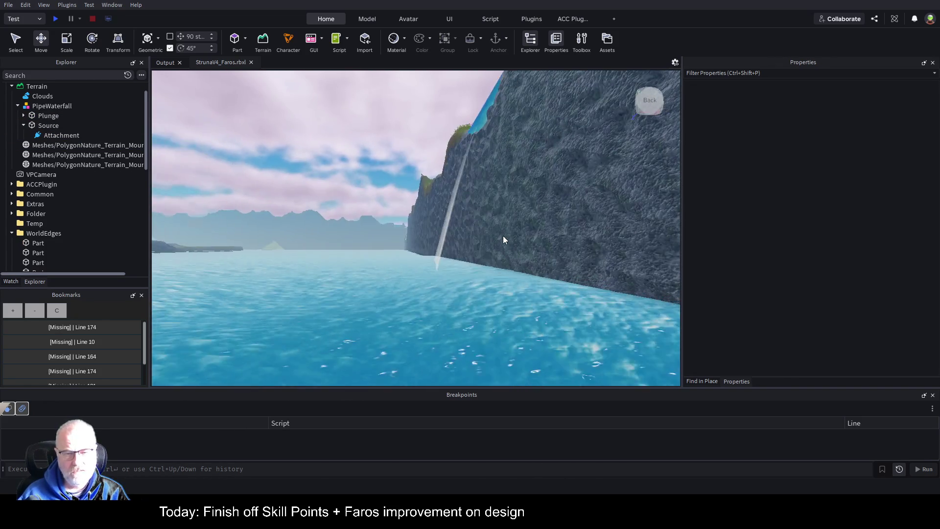
pyautogui.scroll(2, 379, 216)
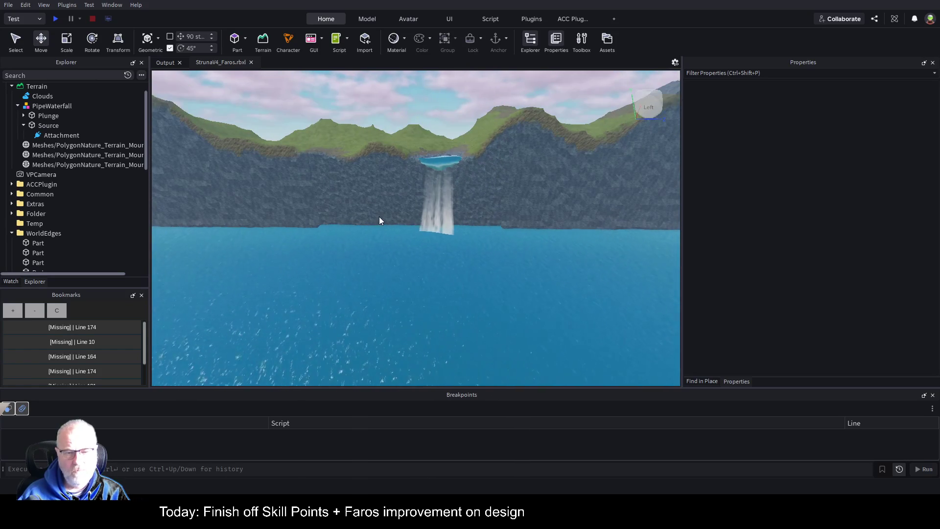
pyautogui.scroll(3, 300, 190)
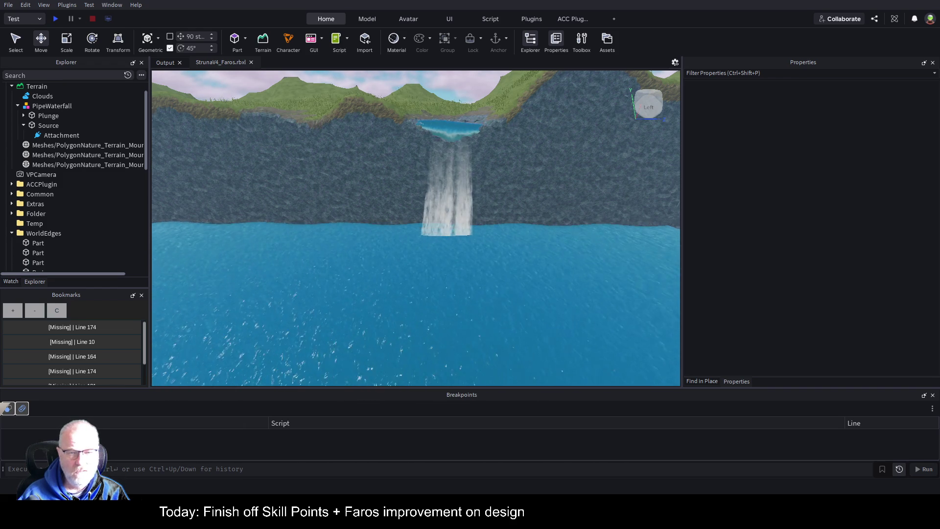
# - Expand Plunge to show its Mist and Water emitters, check Mist's settings, then select Plunge
pyautogui.click(23, 115)
pyautogui.click(49, 136)
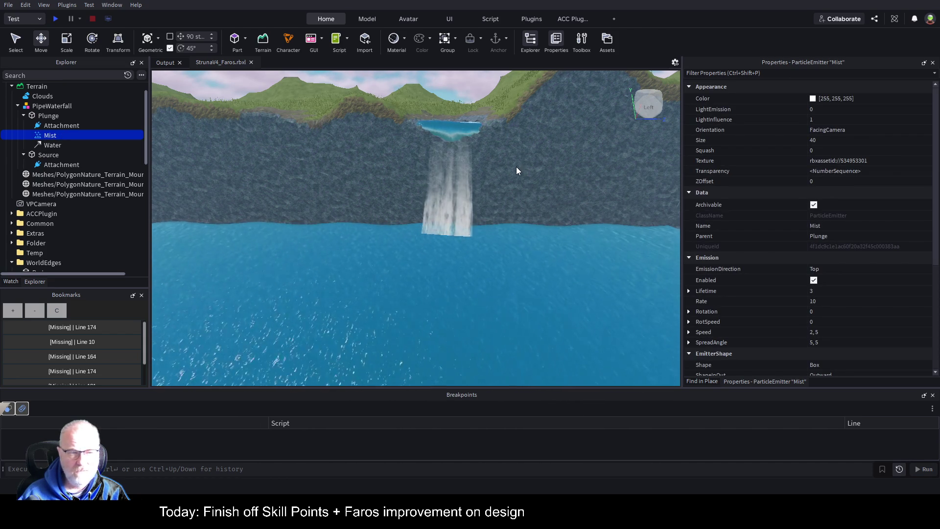
pyautogui.scroll(-5, 532, 184)
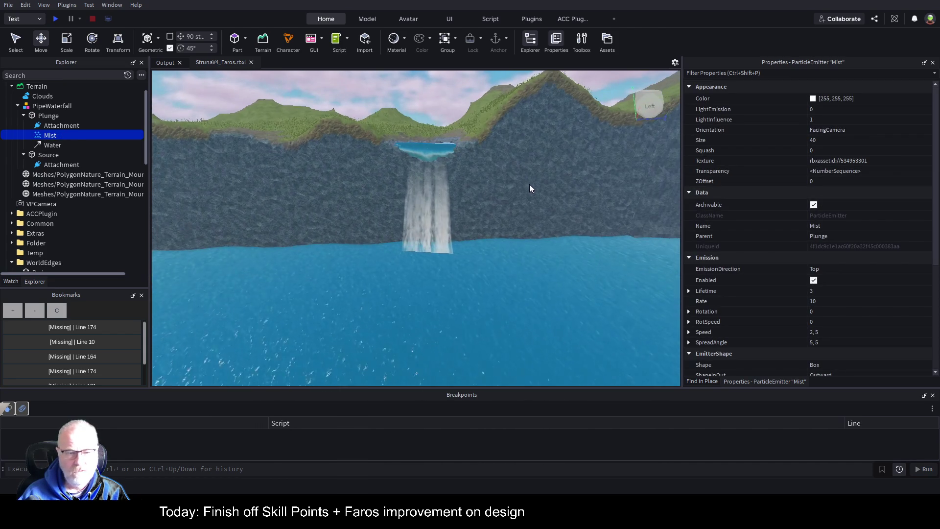
pyautogui.click(54, 116)
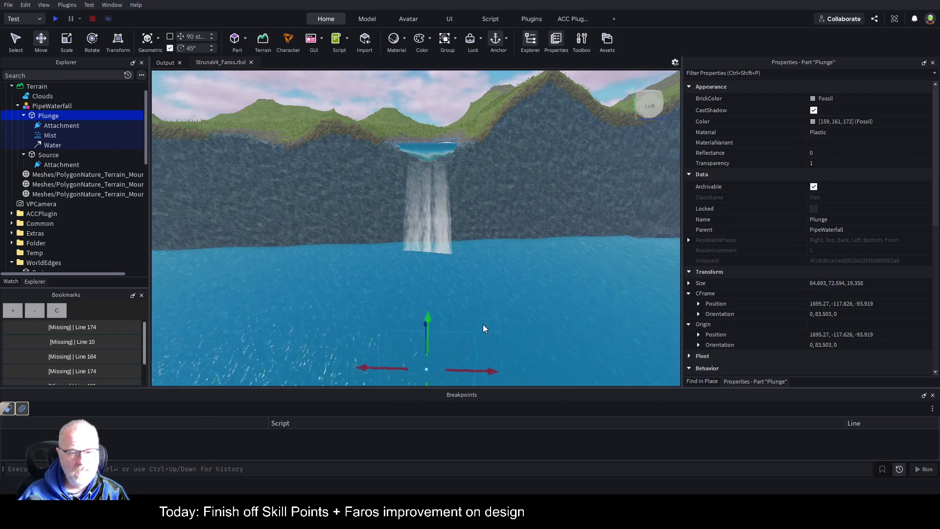
# - Raise the Plunge part about 90 studs under the falls and rename PipeWaterfall to 'WaterFall'
pyautogui.moveTo(425, 314)
pyautogui.mouseDown()
pyautogui.moveTo(441, 313)
pyautogui.moveTo(440, 214)
pyautogui.moveTo(442, 229)
pyautogui.mouseUp()
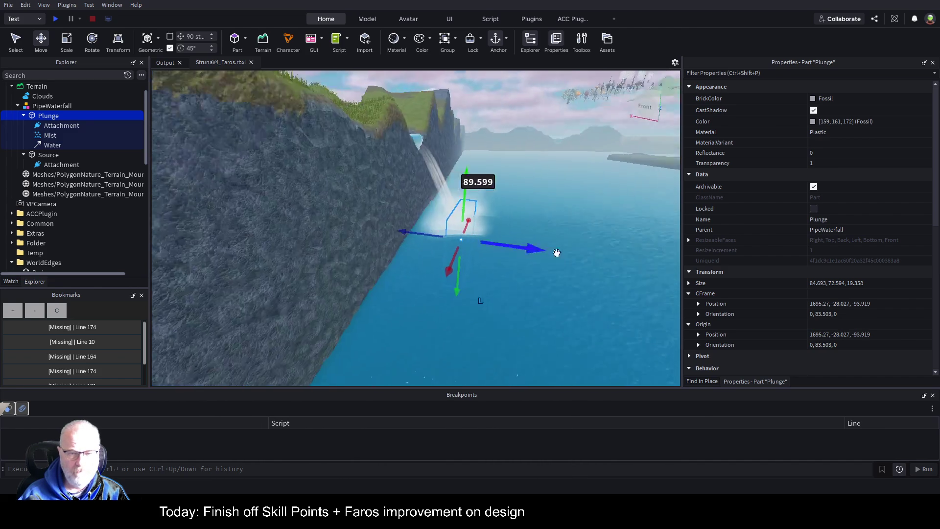
pyautogui.moveTo(499, 231); pyautogui.dragTo(464, 226)
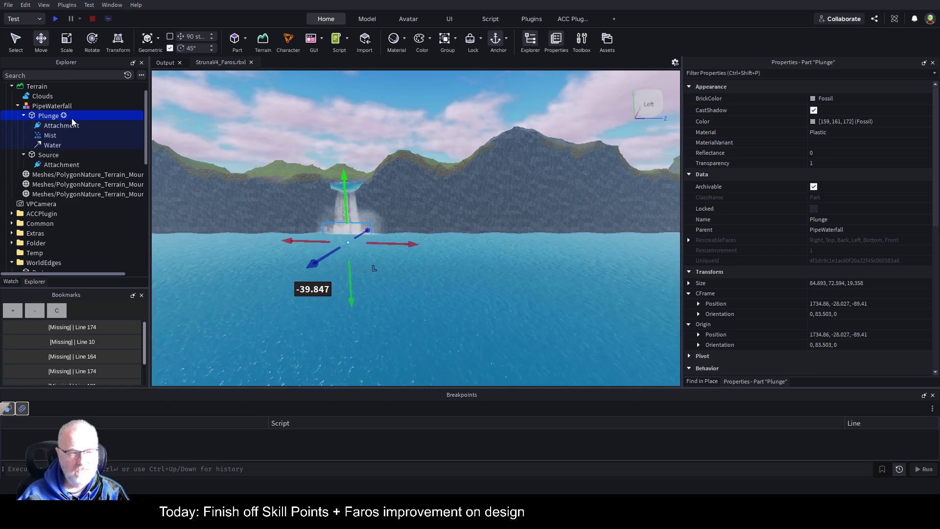
pyautogui.click(53, 106)
pyautogui.press('F2')
pyautogui.write('WaterFall')
pyautogui.press('Return')
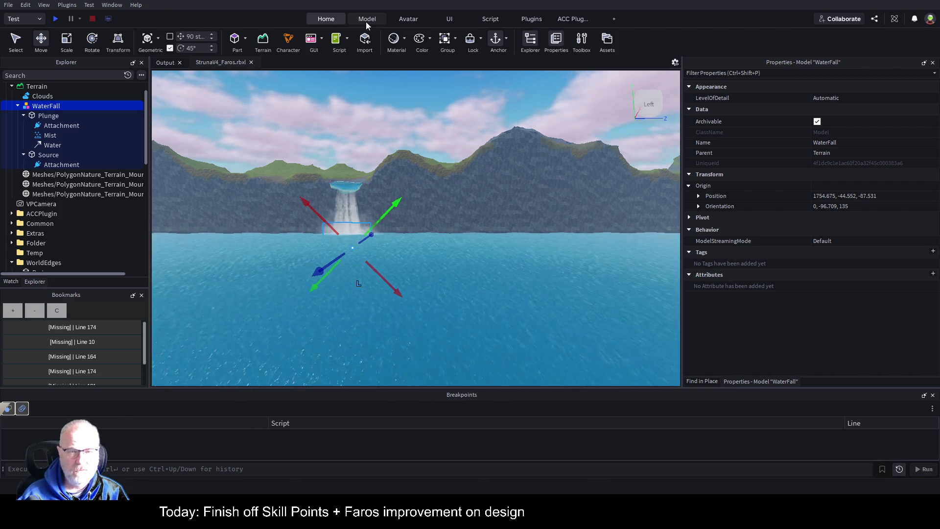
# - Try zeroing WaterFall's Orientation, undo it, and pan the view along the cliff
pyautogui.click(878, 211)
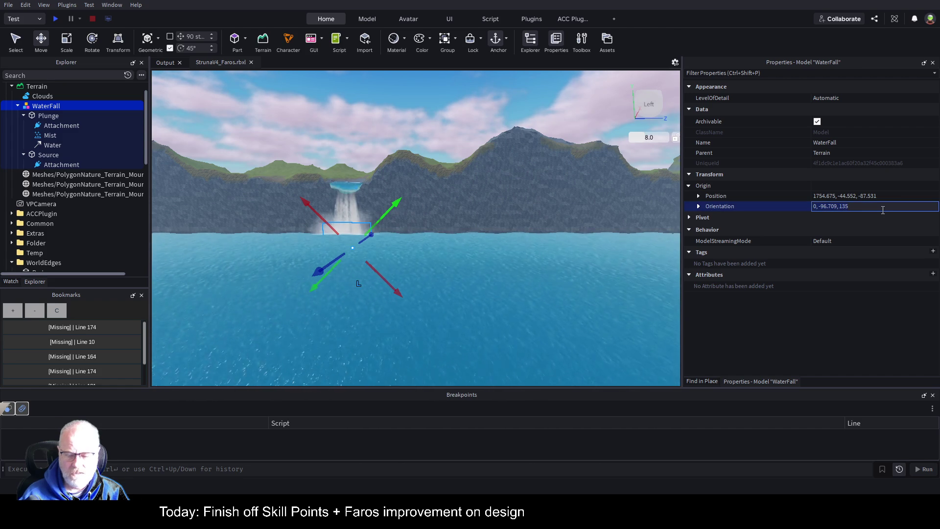
pyautogui.write('0')
pyautogui.write(', 0, 0')
pyautogui.press('Return')
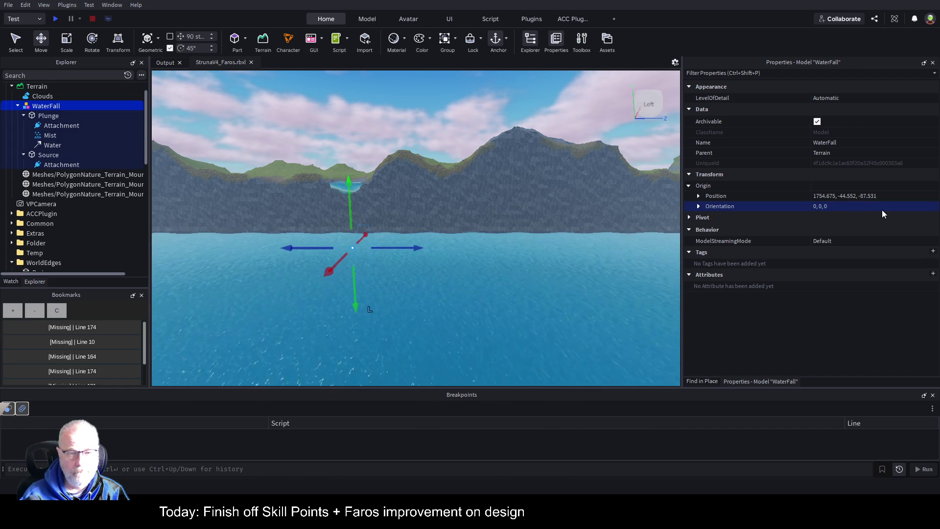
pyautogui.hotkey('ctrl', 'z')
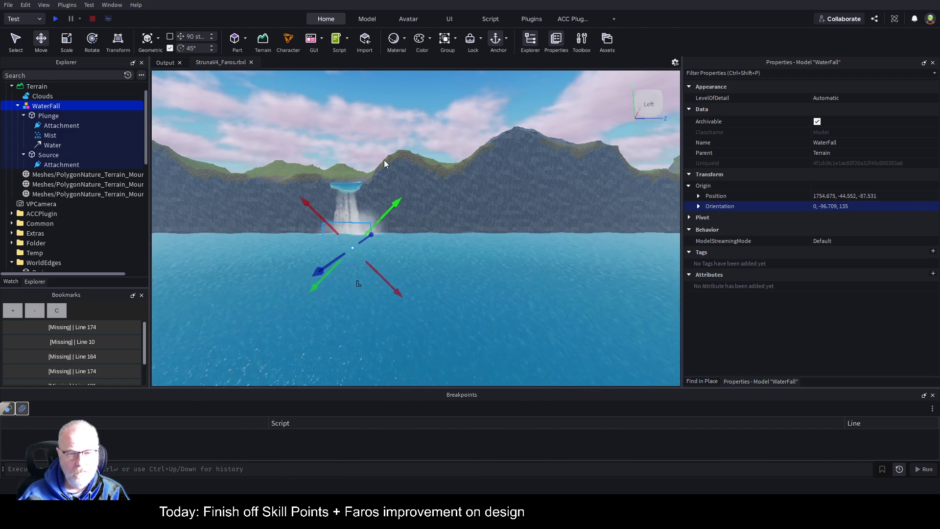
pyautogui.press('f')
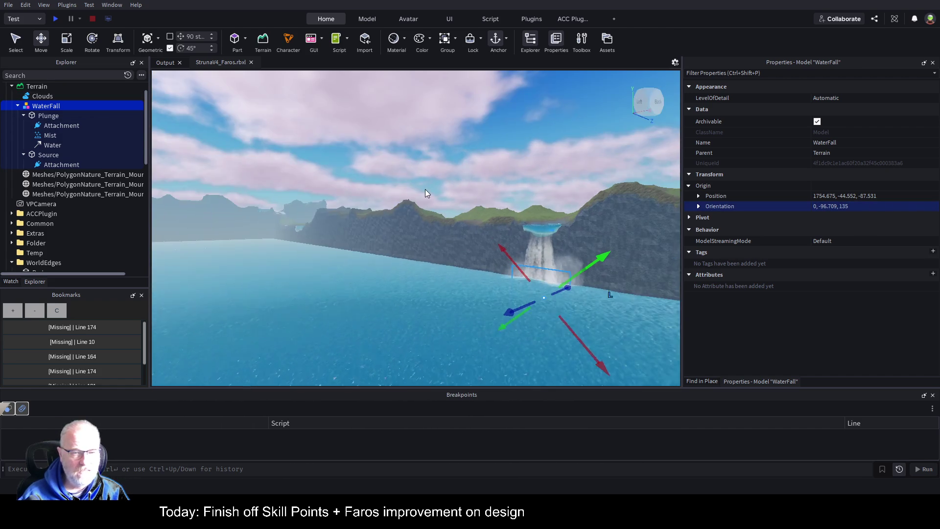
pyautogui.press('a')
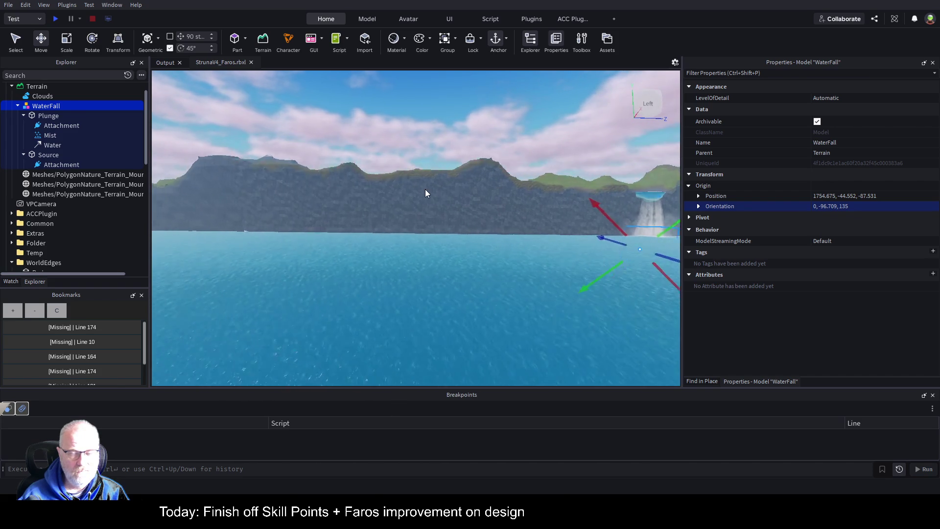
pyautogui.press('a')
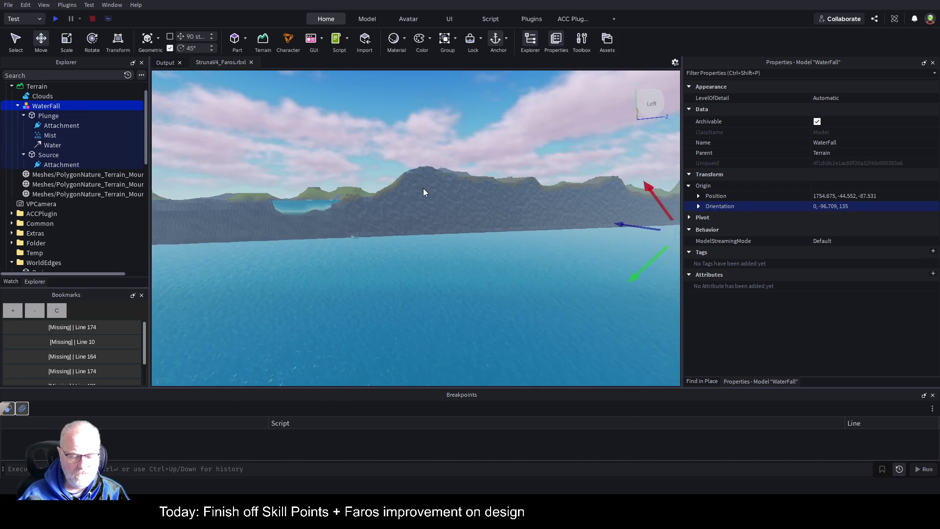
# - Duplicate WaterFall and move the copy, WaterFall1, onto the cliff below the upper pool
pyautogui.hotkey('ctrl', 'd')
pyautogui.press('f')
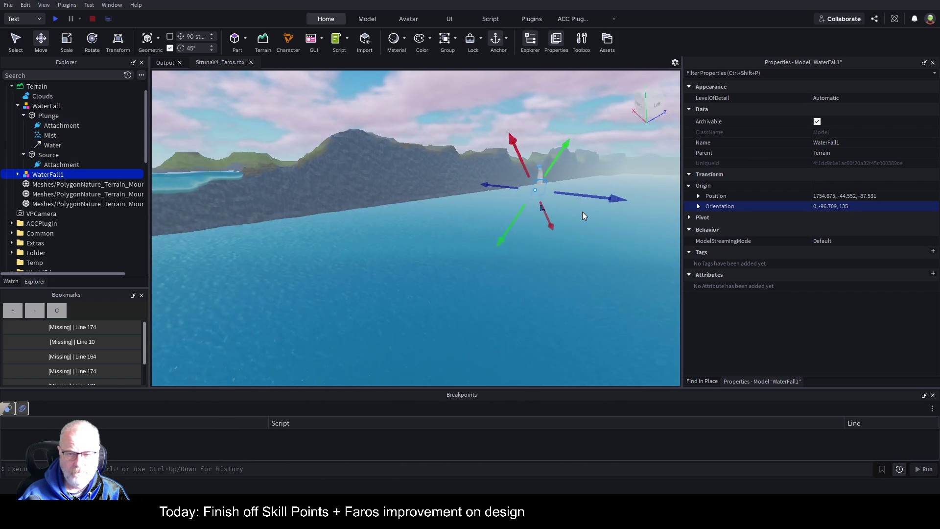
pyautogui.moveTo(582, 212)
pyautogui.mouseDown()
pyautogui.moveTo(491, 256)
pyautogui.moveTo(410, 236)
pyautogui.moveTo(466, 199)
pyautogui.moveTo(405, 217)
pyautogui.mouseUp()
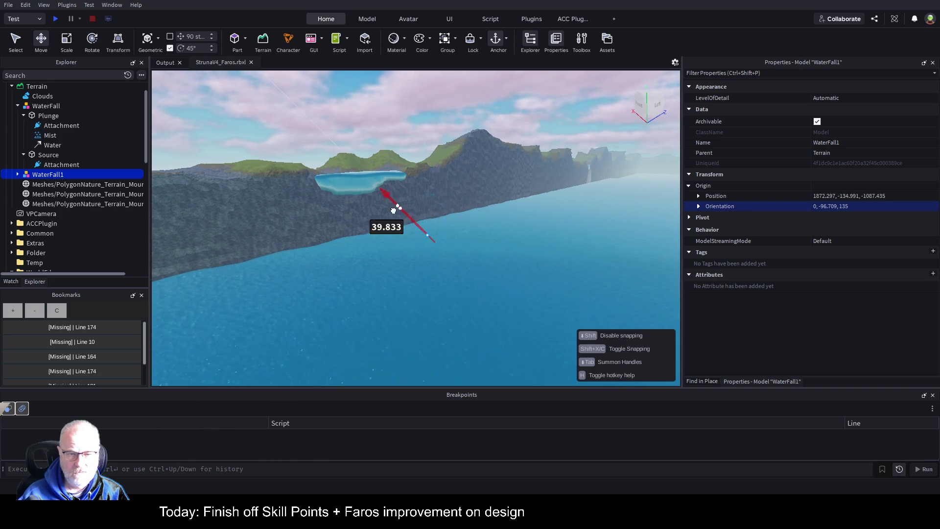
pyautogui.moveTo(358, 184); pyautogui.dragTo(359, 190)
pyautogui.moveTo(433, 214); pyautogui.dragTo(471, 223)
pyautogui.press('f')
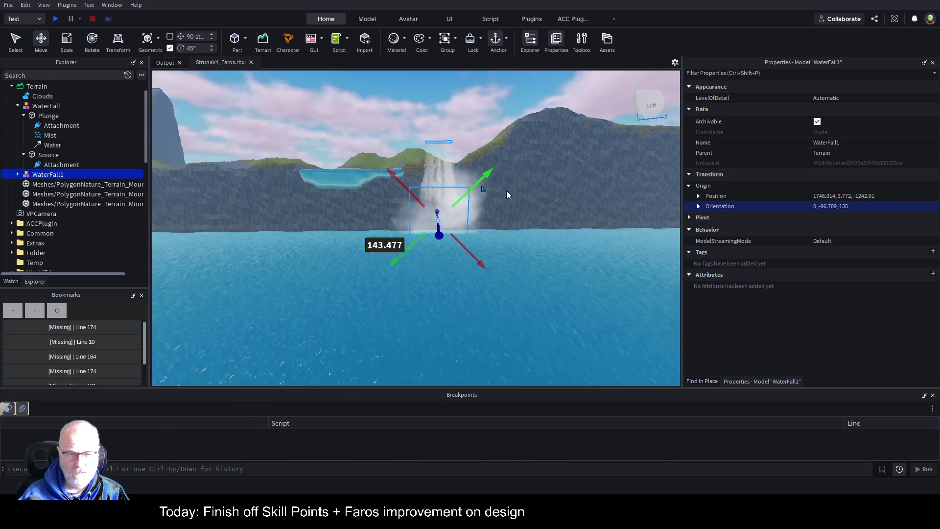
pyautogui.moveTo(477, 182)
pyautogui.mouseDown()
pyautogui.moveTo(461, 197)
pyautogui.moveTo(443, 249)
pyautogui.mouseUp()
pyautogui.moveTo(366, 224)
pyautogui.mouseDown()
pyautogui.moveTo(421, 211)
pyautogui.moveTo(401, 217)
pyautogui.mouseUp()
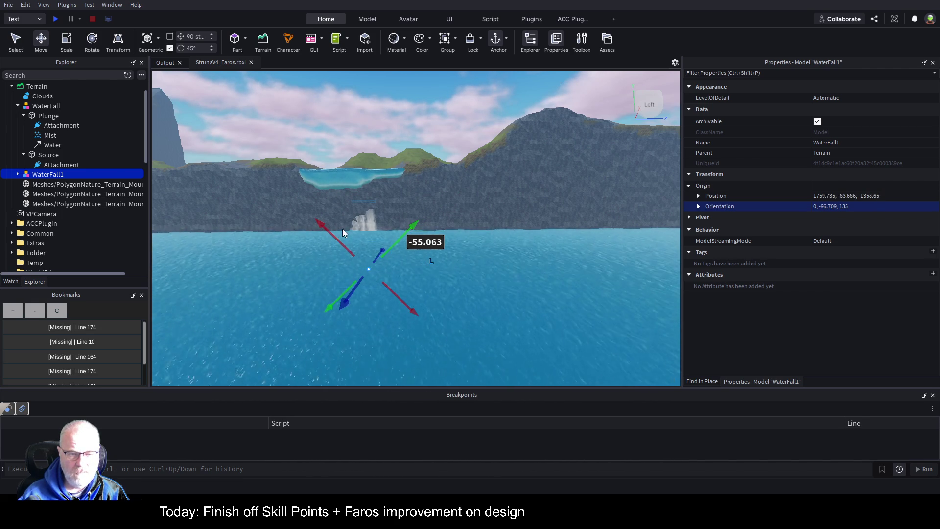
pyautogui.moveTo(333, 238); pyautogui.dragTo(314, 218)
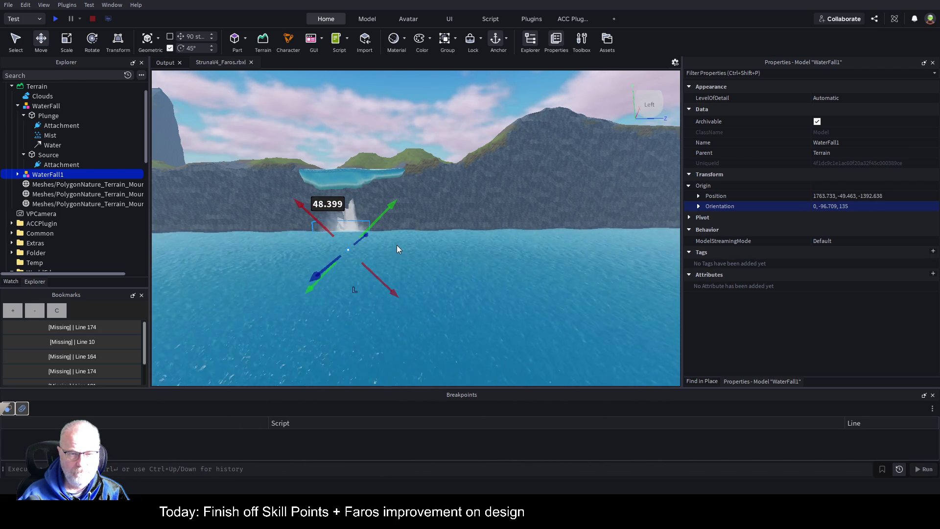
# - Check WaterFall1's placement against the original and push it back into the cliff
pyautogui.click(327, 260)
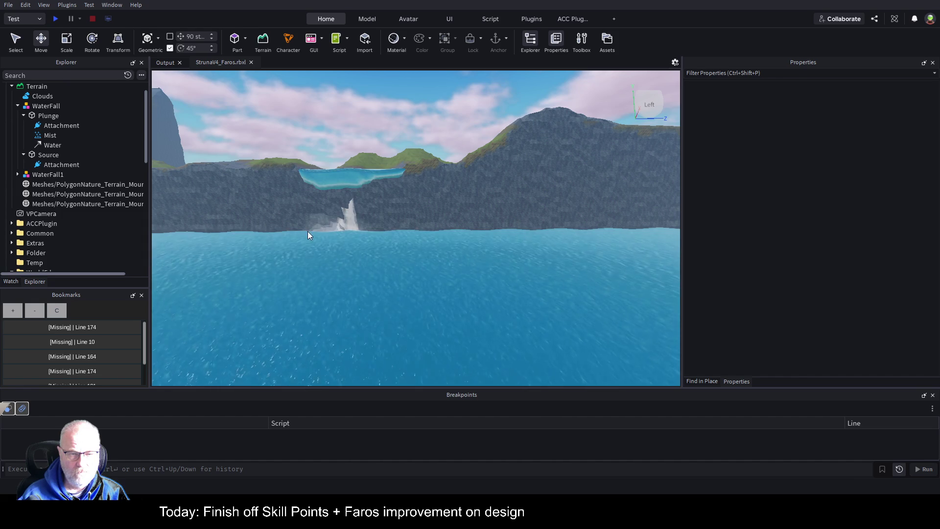
pyautogui.click(48, 116)
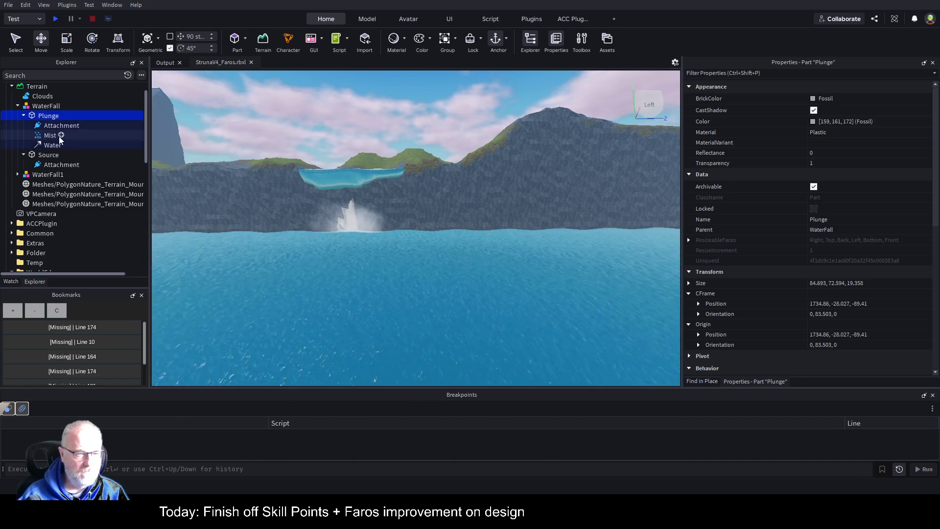
pyautogui.click(39, 175)
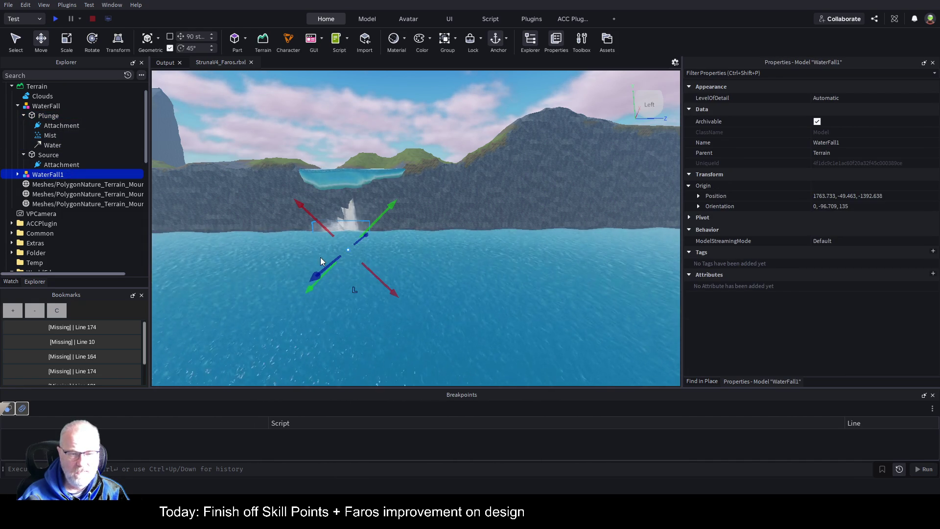
pyautogui.moveTo(328, 263); pyautogui.dragTo(321, 272)
pyautogui.scroll(5, 378, 146)
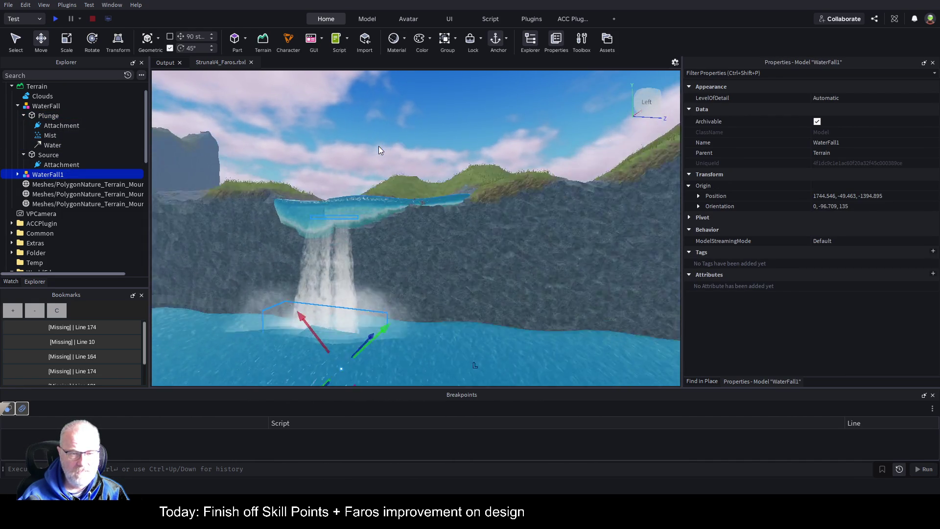
pyautogui.scroll(5, 378, 146)
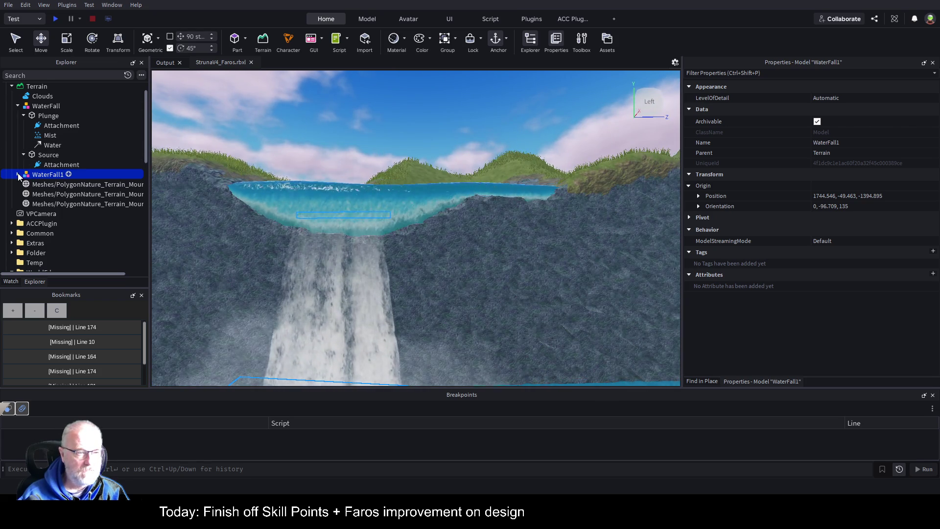
# - Scale WaterFall1's Source part outward on both sides to about 125 studs wide
pyautogui.click(18, 174)
pyautogui.click(45, 184)
pyautogui.click(43, 194)
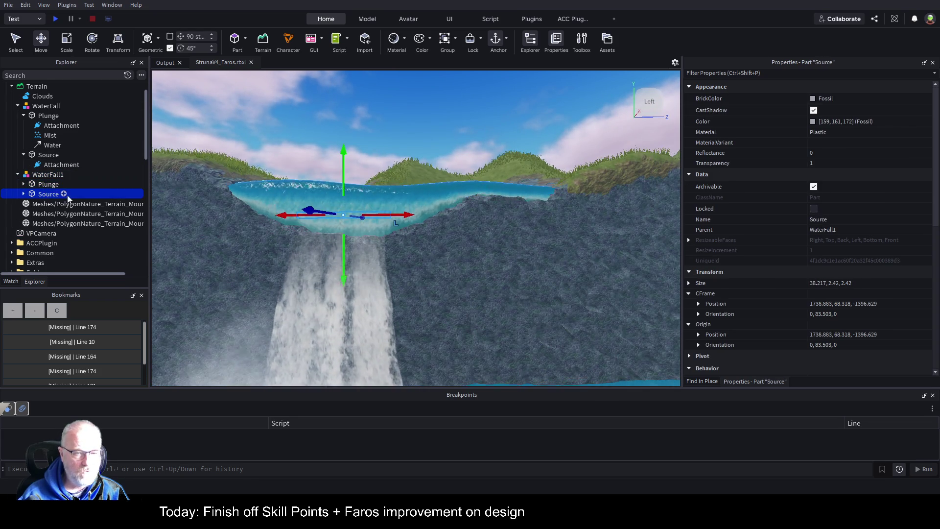
pyautogui.hotkey('ctrl', '3')
pyautogui.moveTo(403, 220)
pyautogui.mouseDown()
pyautogui.moveTo(579, 230)
pyautogui.moveTo(568, 232)
pyautogui.mouseUp()
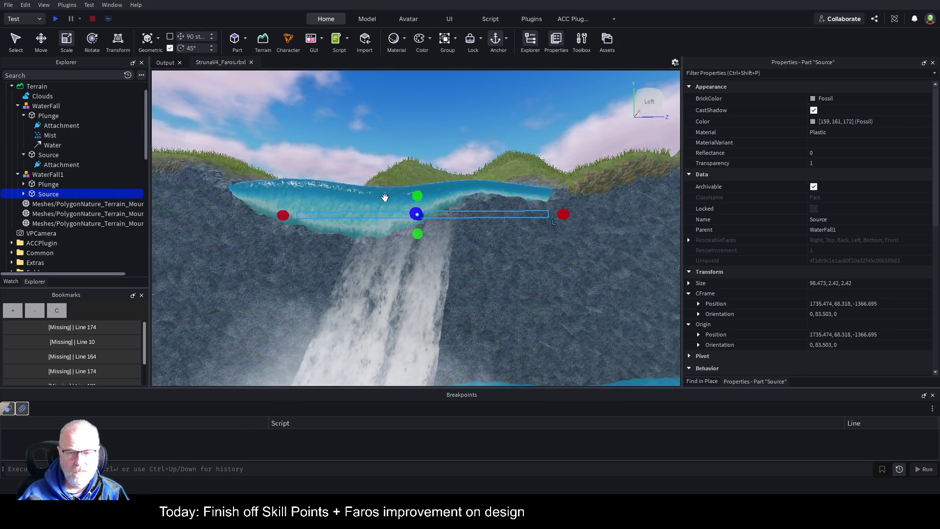
pyautogui.moveTo(283, 214); pyautogui.dragTo(223, 215)
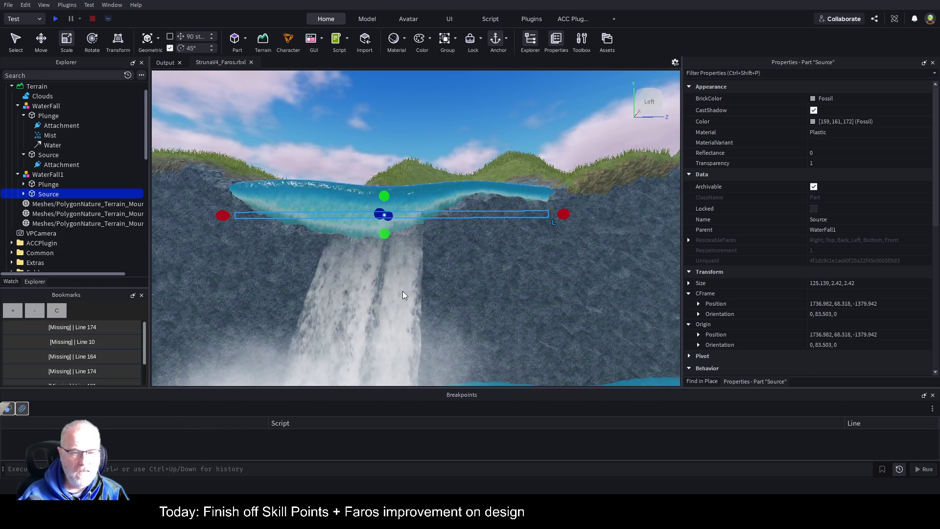
# - Inspect Source's attachment and select WaterFall1's Water beam under Plunge
pyautogui.click(23, 194)
pyautogui.click(61, 204)
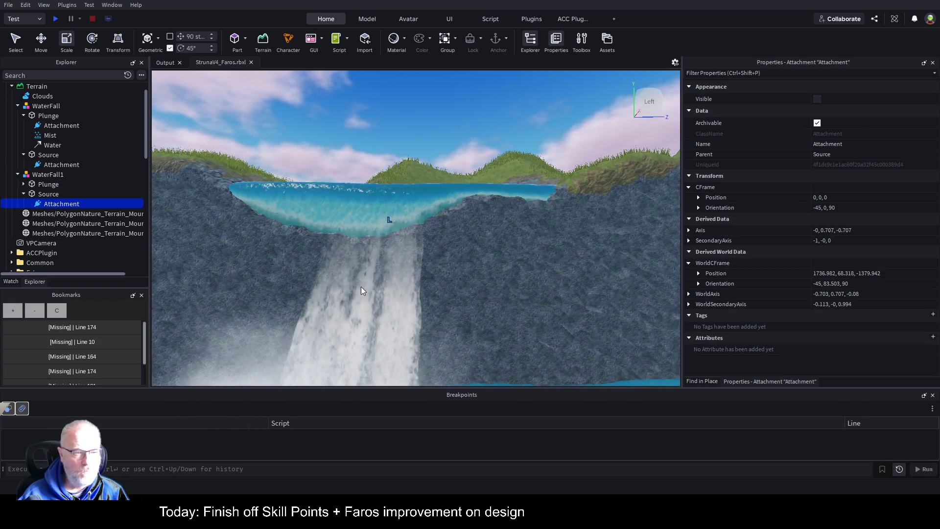
pyautogui.click(23, 184)
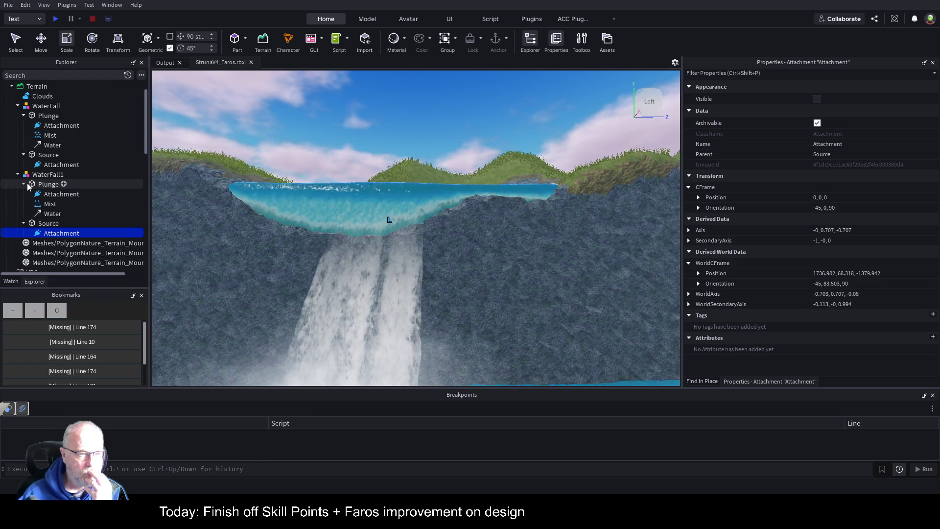
pyautogui.click(51, 214)
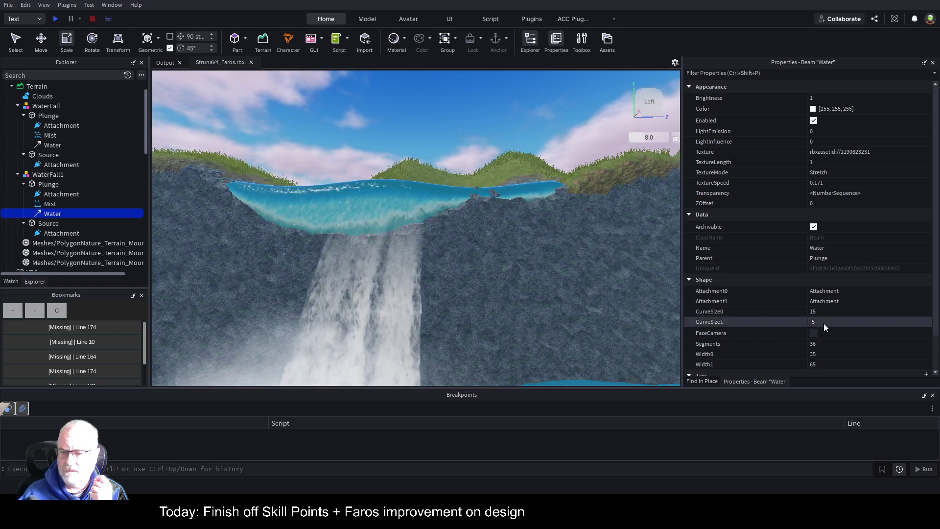
# - Change the Water beam's Width0 from 35 to 100, then bring up the Terrain Editor
pyautogui.scroll(-2, 864, 310)
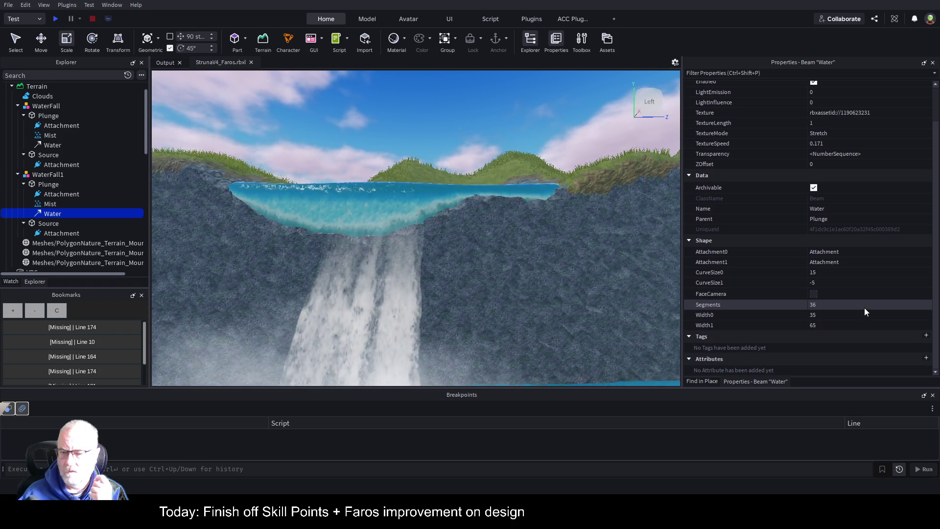
pyautogui.click(830, 314)
pyautogui.scroll(-3, 511, 259)
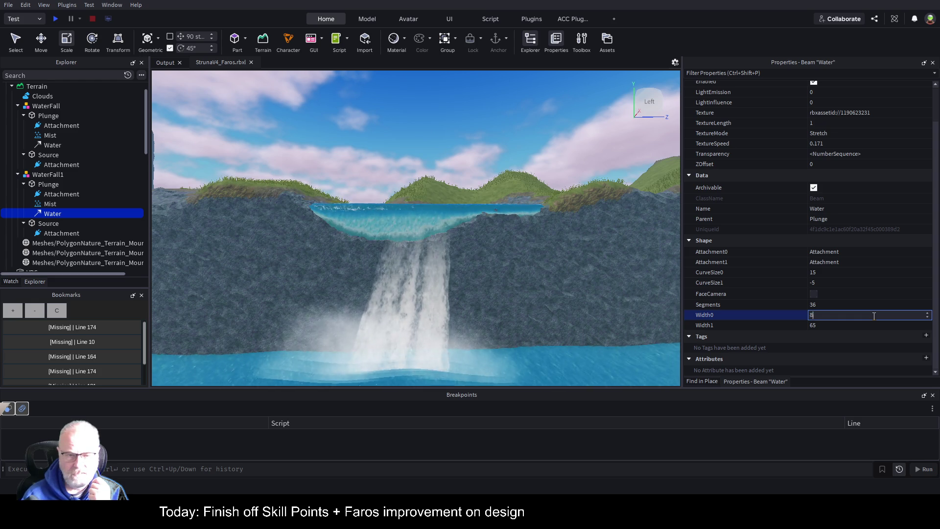
pyautogui.write('0')
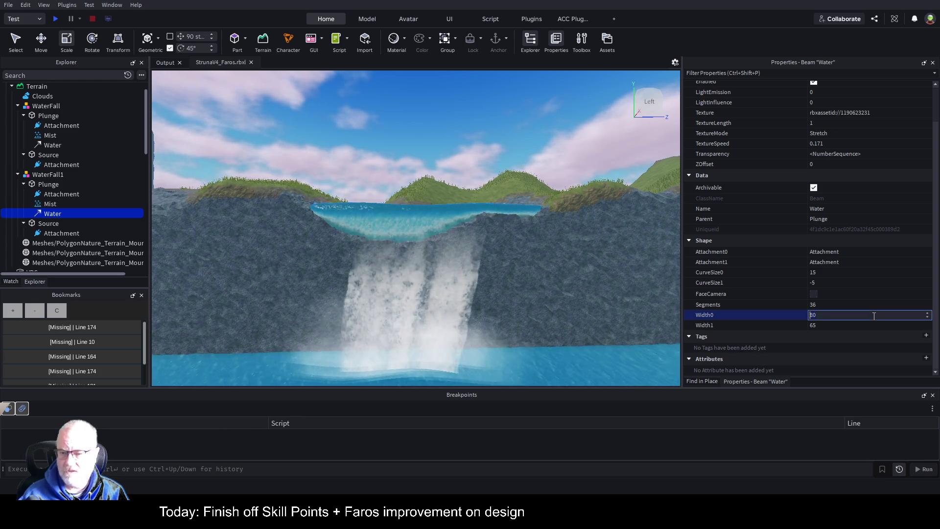
pyautogui.press('BackSpace')
pyautogui.press('BackSpace')
pyautogui.write('100')
pyautogui.press('Return')
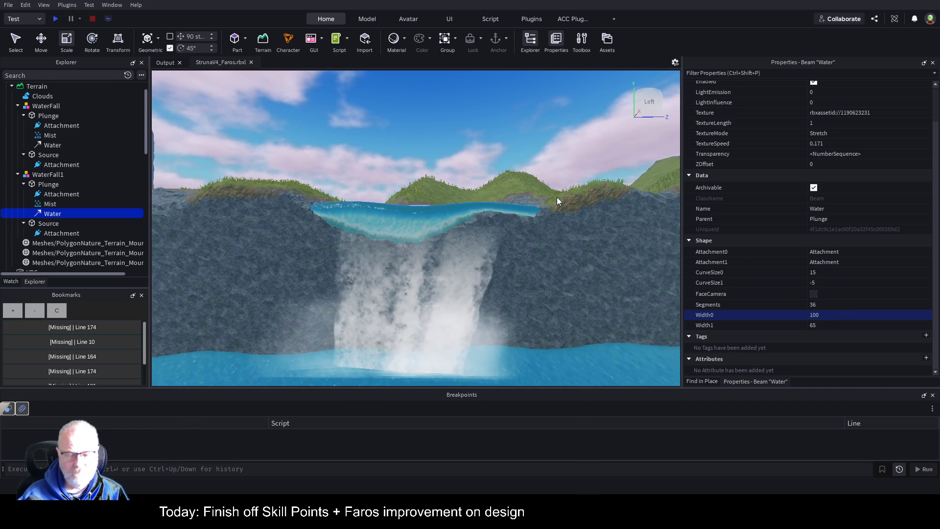
pyautogui.hotkey('ctrl', 'shift', 't')
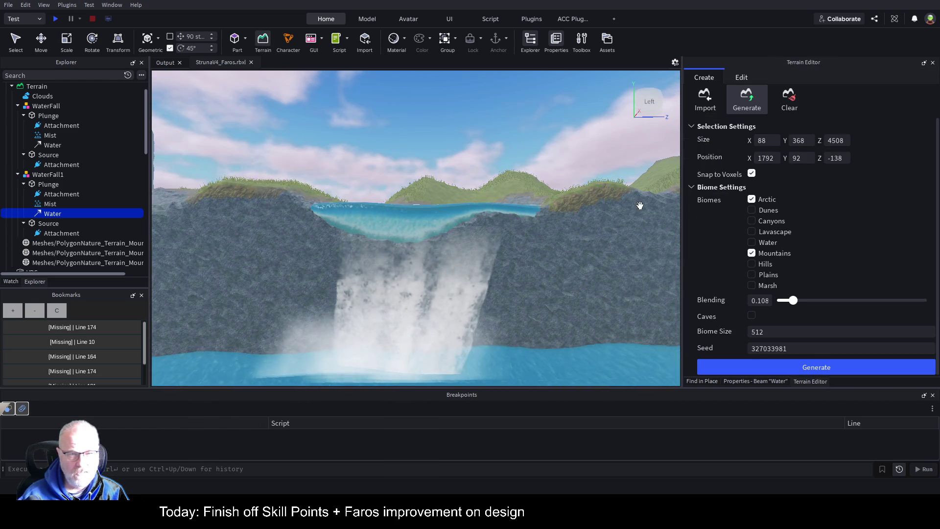
# - Choose the Terrain Editor's Paint tool with rock as the source material
pyautogui.click(742, 79)
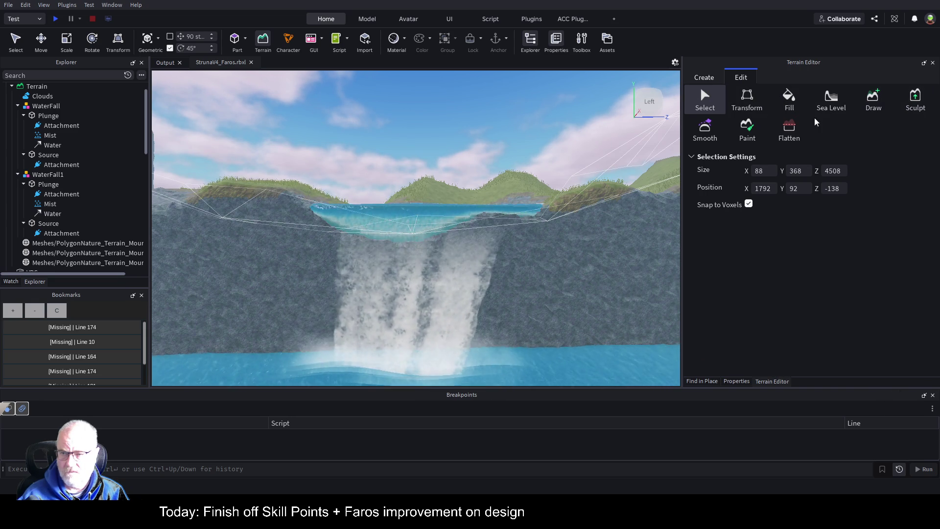
pyautogui.click(767, 128)
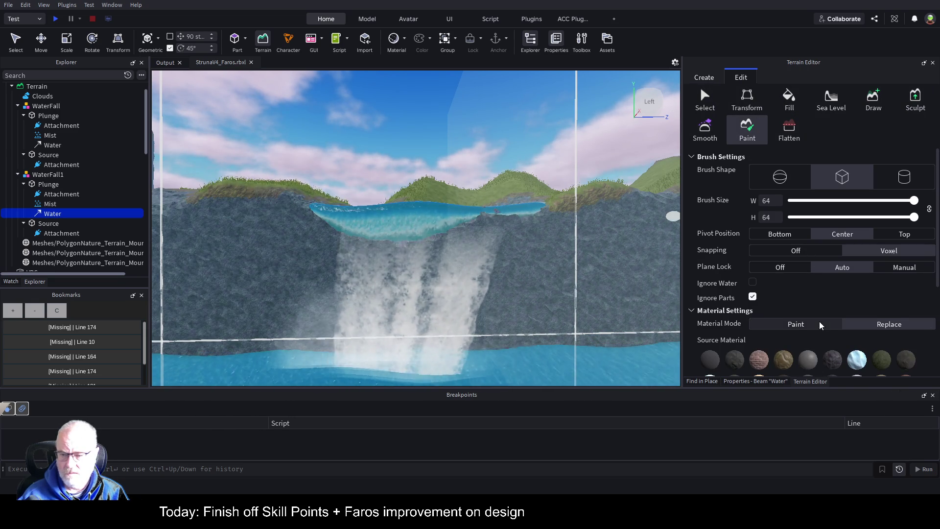
pyautogui.scroll(-2, 818, 321)
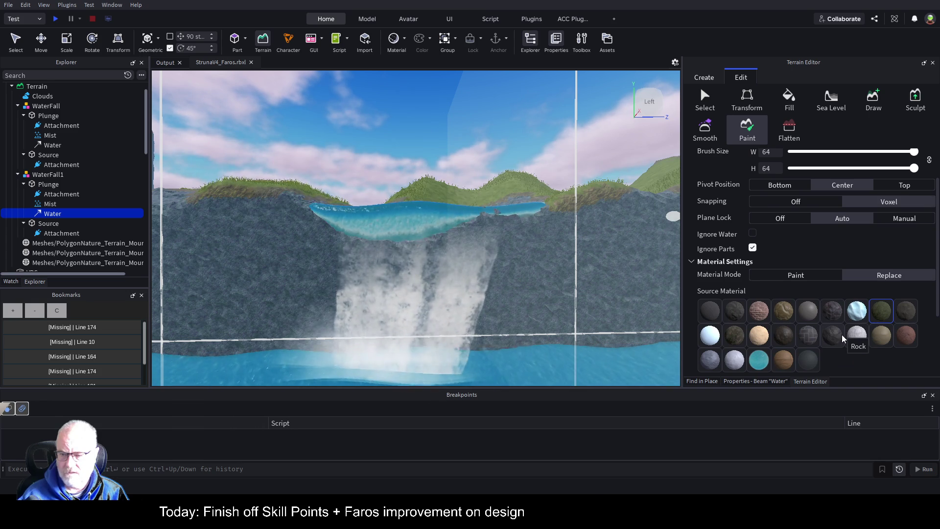
pyautogui.click(841, 335)
pyautogui.scroll(-10, 533, 212)
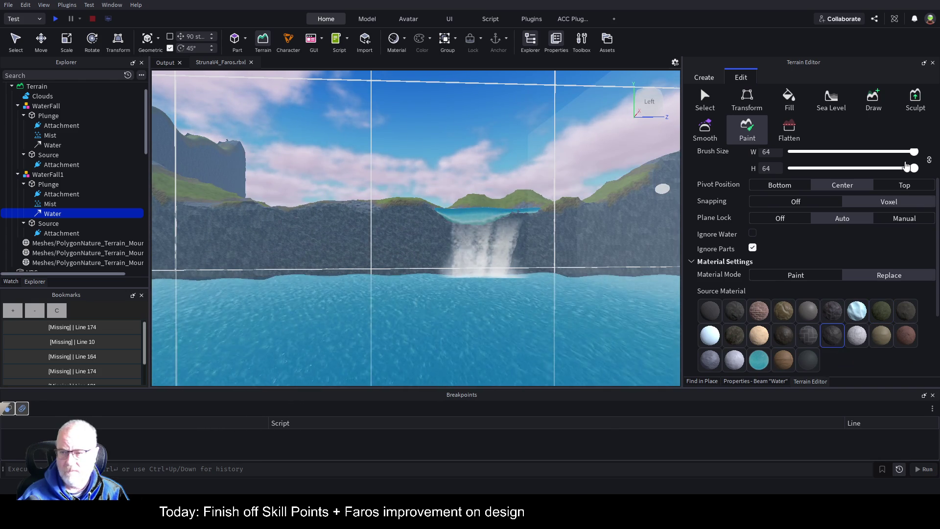
# - Shrink the paint brush to size 3 and look down over the pool's rocky edge
pyautogui.moveTo(914, 152); pyautogui.dragTo(812, 152)
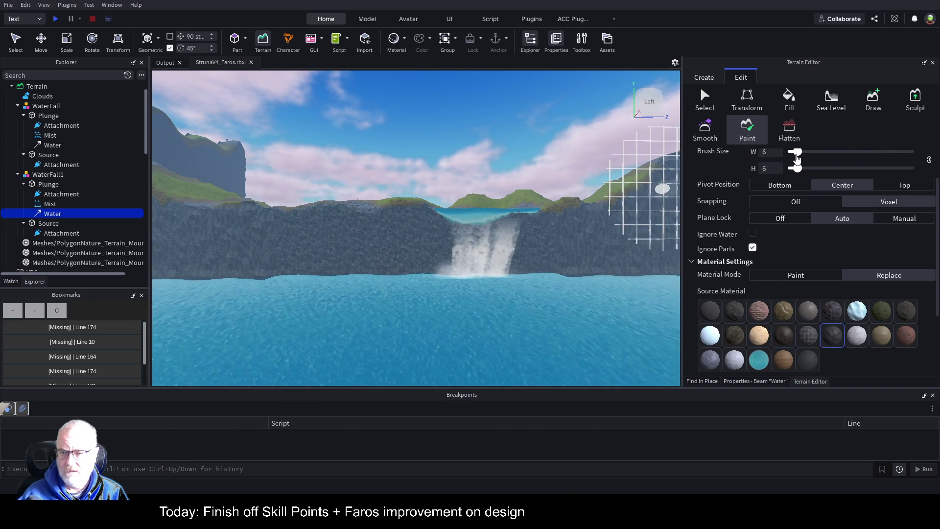
pyautogui.scroll(10, 524, 182)
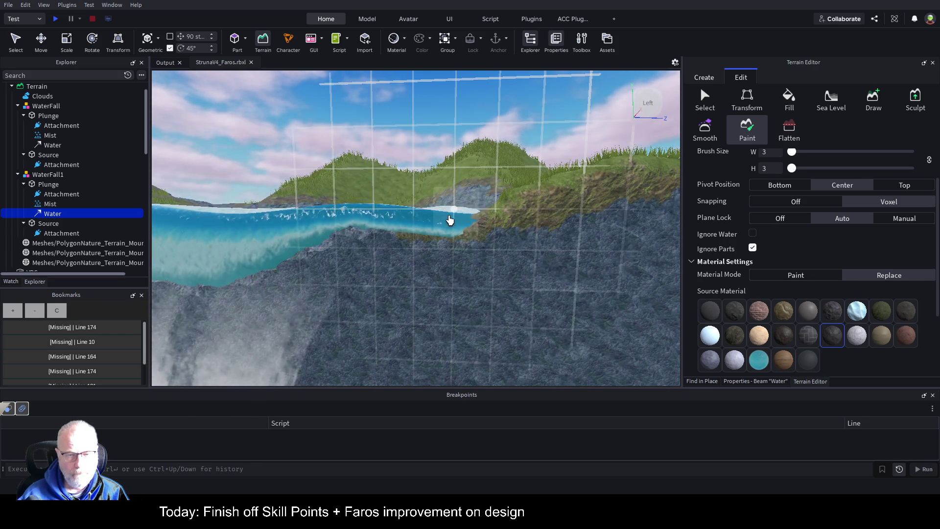
pyautogui.moveTo(454, 218); pyautogui.dragTo(457, 219)
pyautogui.moveTo(490, 251); pyautogui.dragTo(499, 240)
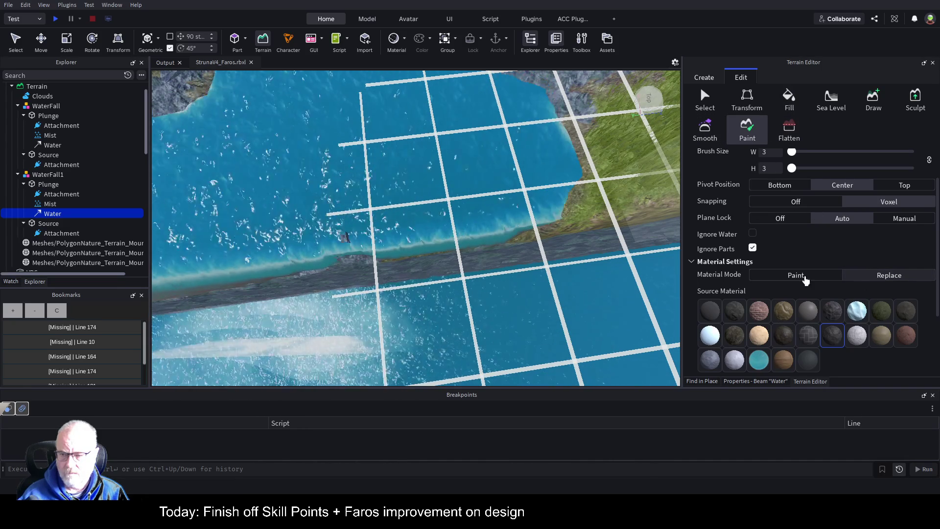
# - Switch terrain Material Mode to Paint, inspect the waterfall, and close the Terrain Editor
pyautogui.click(789, 277)
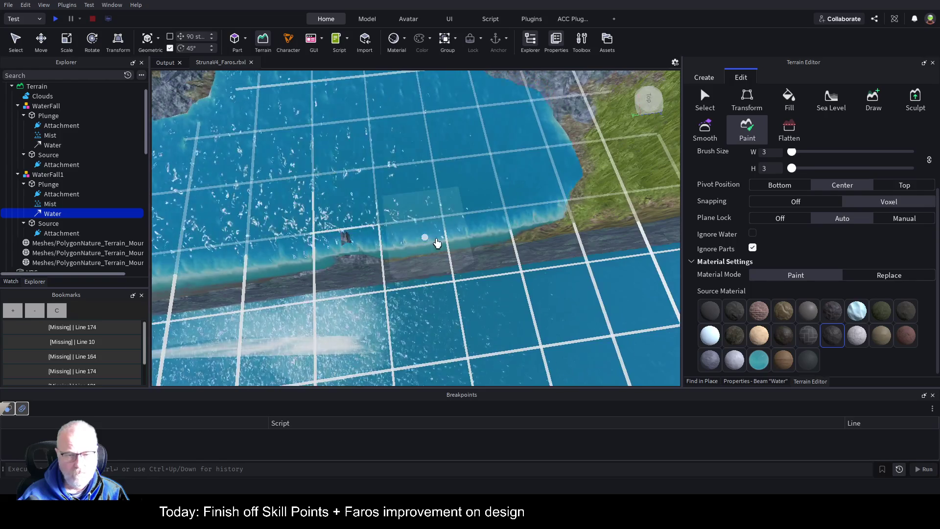
pyautogui.scroll(5, 537, 236)
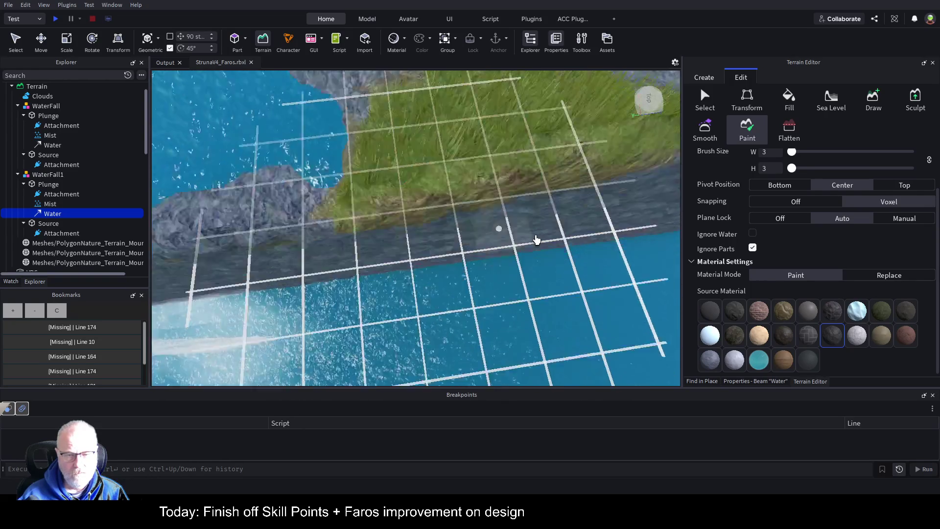
pyautogui.scroll(-5, 537, 236)
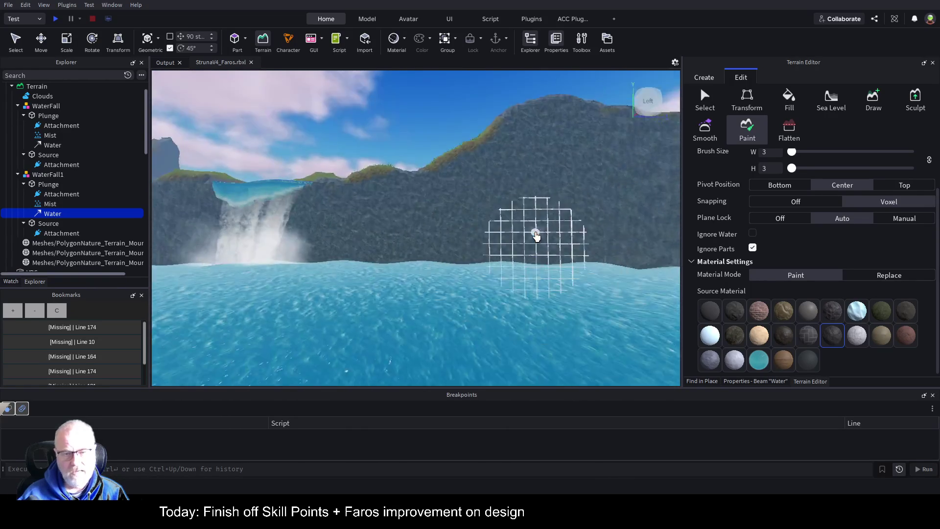
pyautogui.scroll(5, 535, 237)
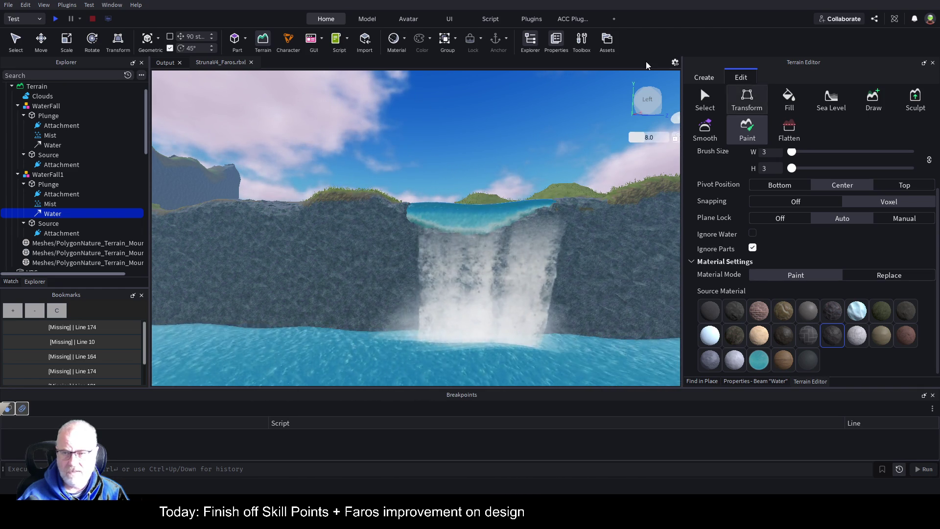
pyautogui.click(267, 43)
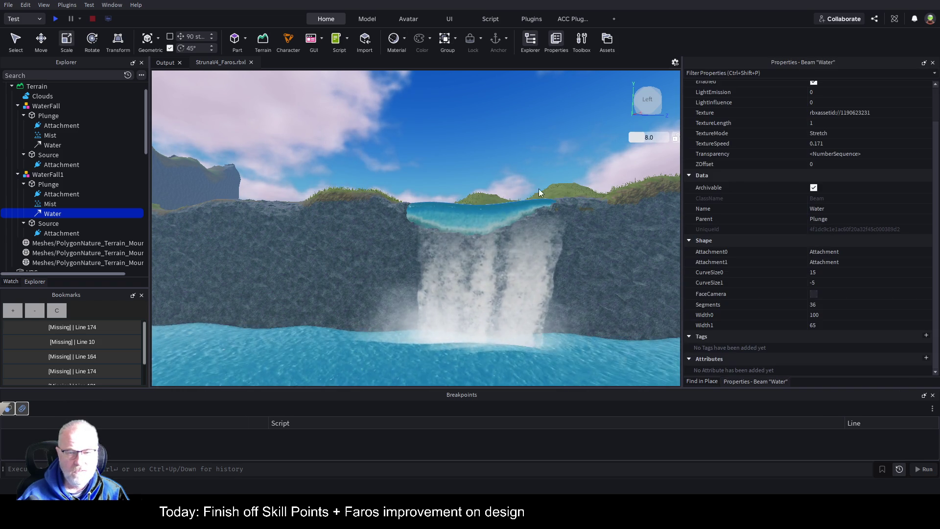
# - Set WaterFall1's Water beam Width0 to 65, then select its Plunge part with Move
pyautogui.click(43, 205)
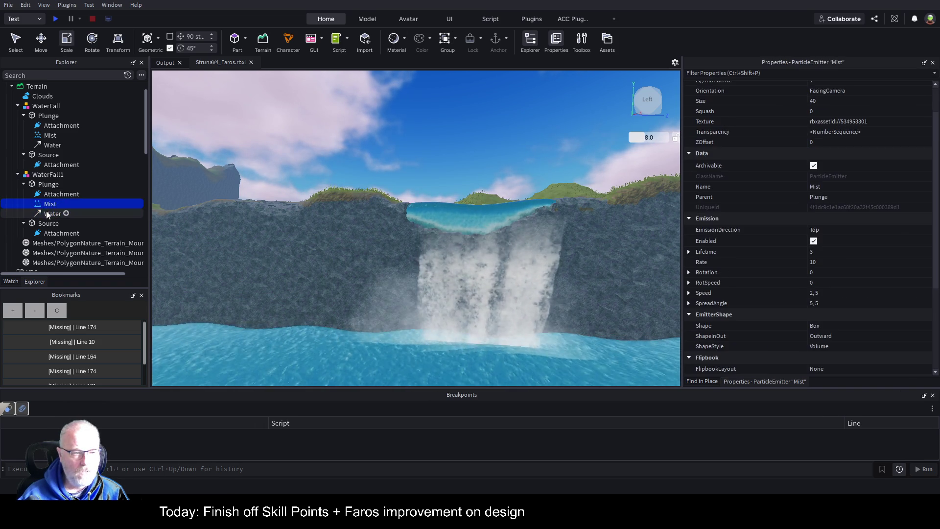
pyautogui.click(46, 212)
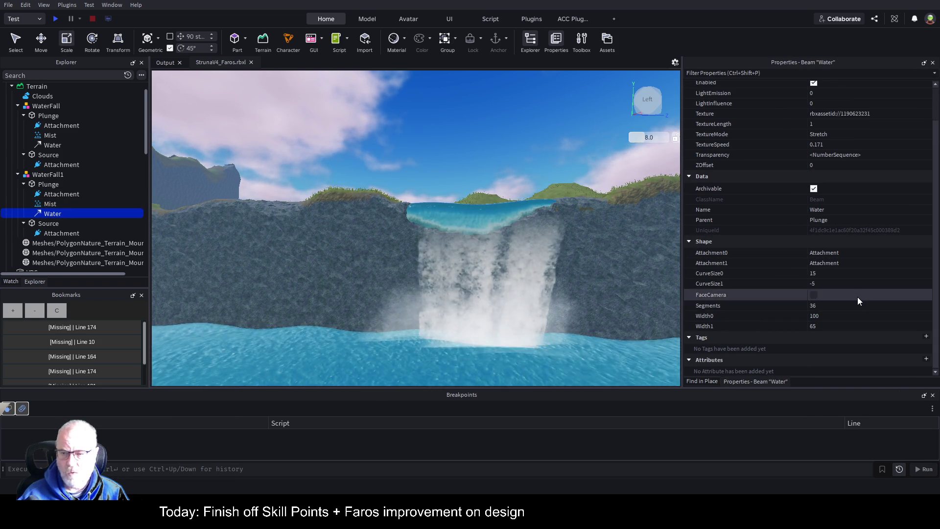
pyautogui.click(838, 316)
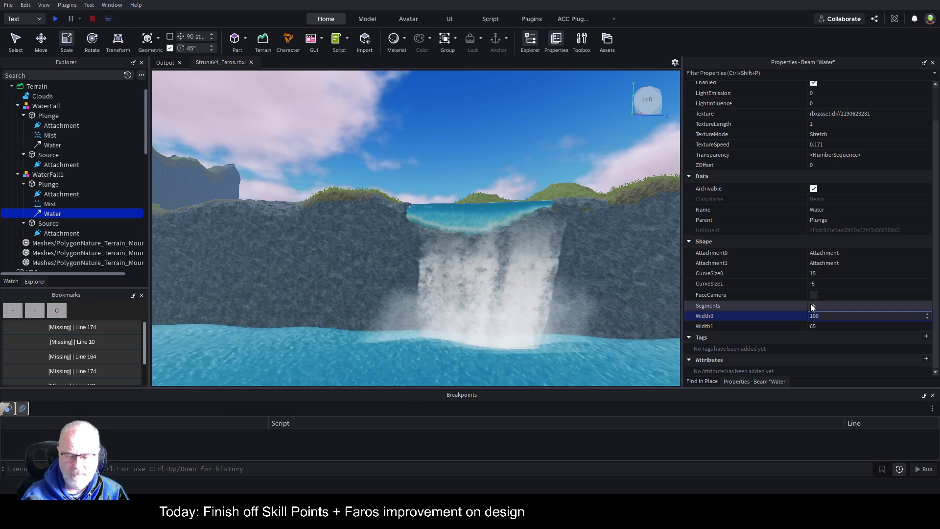
pyautogui.write('65')
pyautogui.press('Return')
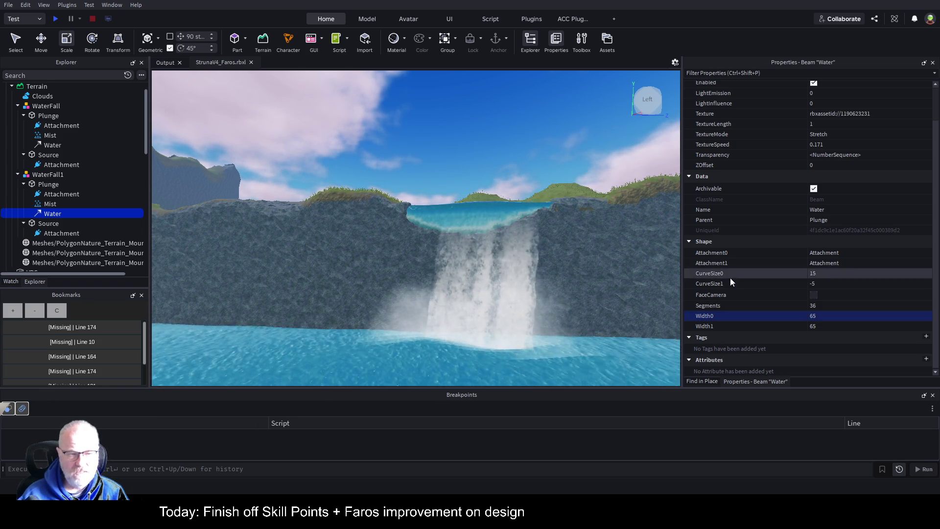
pyautogui.click(40, 39)
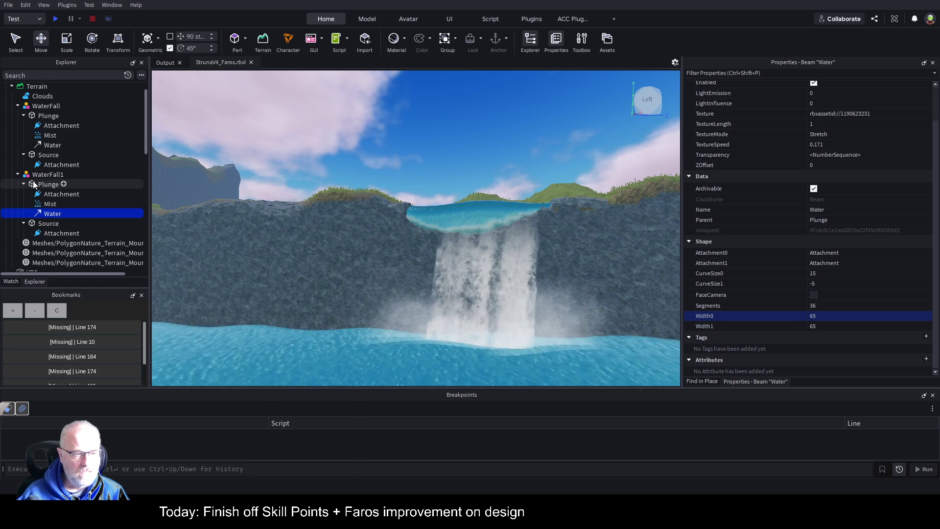
pyautogui.click(98, 185)
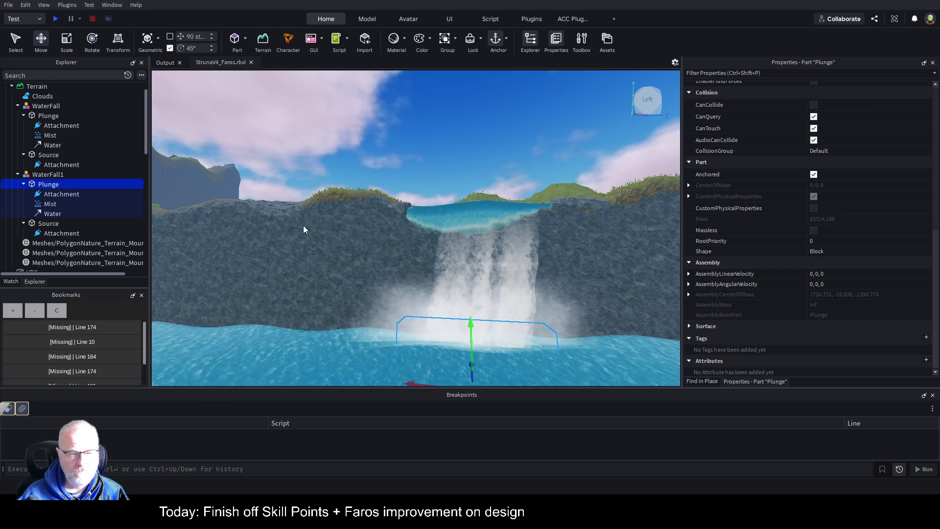
# - Slide WaterFall1's Plunge part to the left along the X handle
pyautogui.press('a')
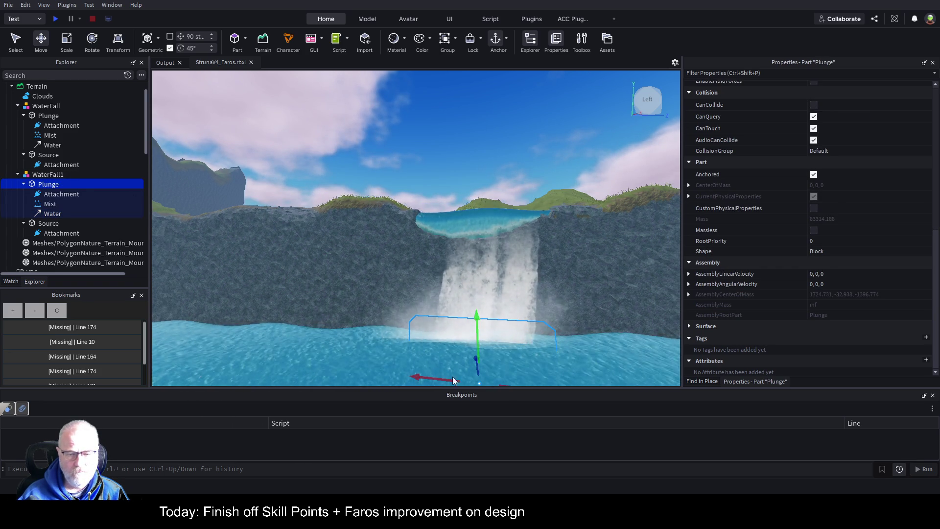
pyautogui.moveTo(423, 377); pyautogui.dragTo(405, 375)
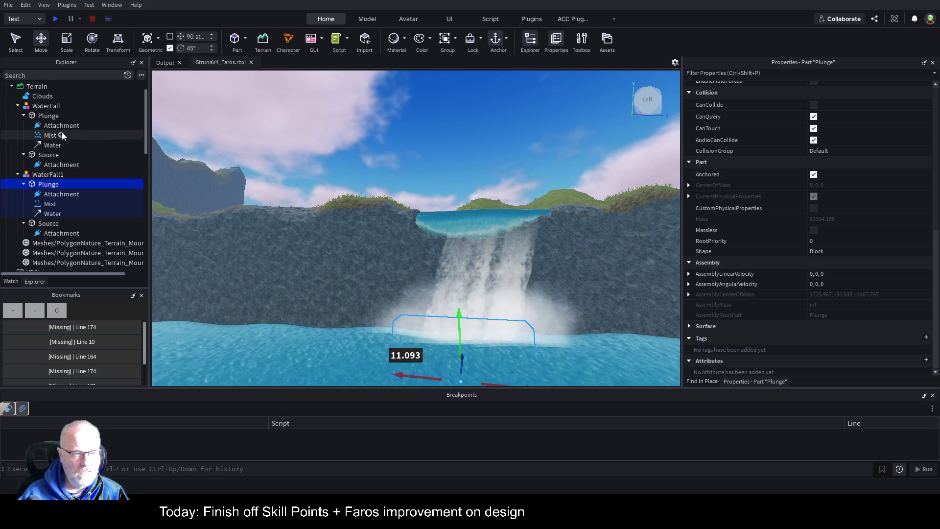
pyautogui.click(54, 117)
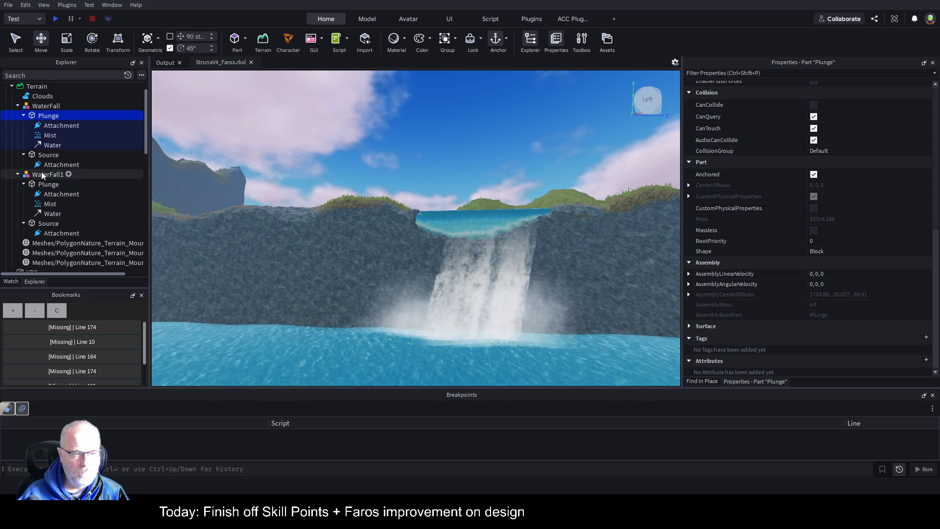
pyautogui.click(49, 184)
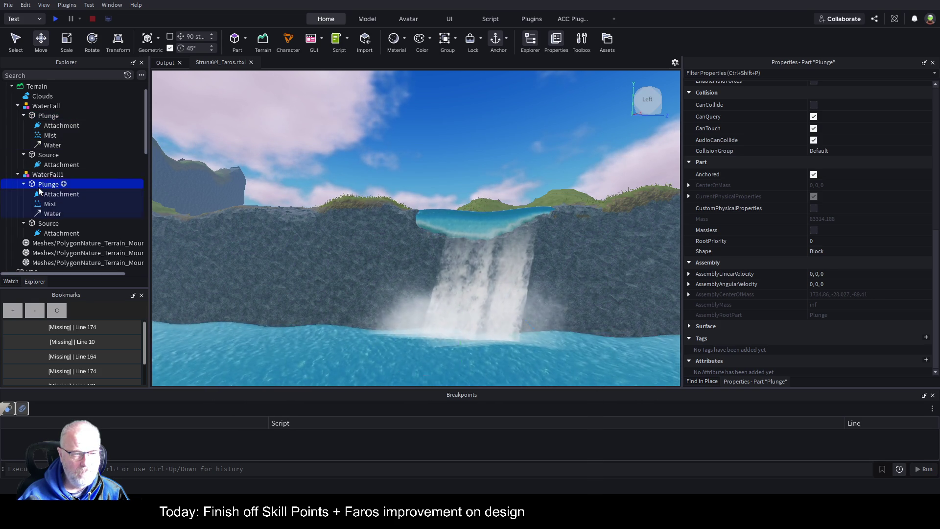
# - Slide WaterFall1's Source part left to match the Plunge, checking from near the water
pyautogui.click(48, 224)
pyautogui.moveTo(564, 224)
pyautogui.mouseDown()
pyautogui.moveTo(541, 222)
pyautogui.moveTo(572, 278)
pyautogui.mouseUp()
pyautogui.press('s')
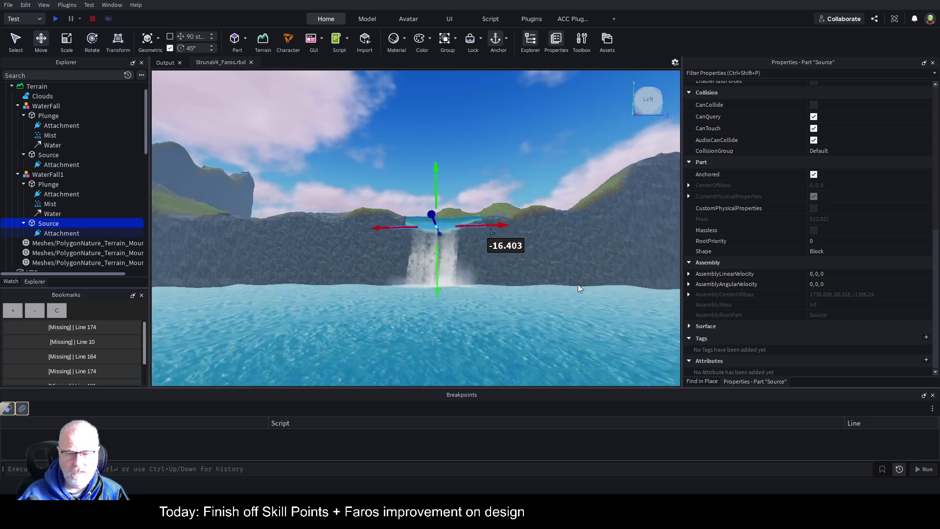
pyautogui.press('q')
pyautogui.press('e')
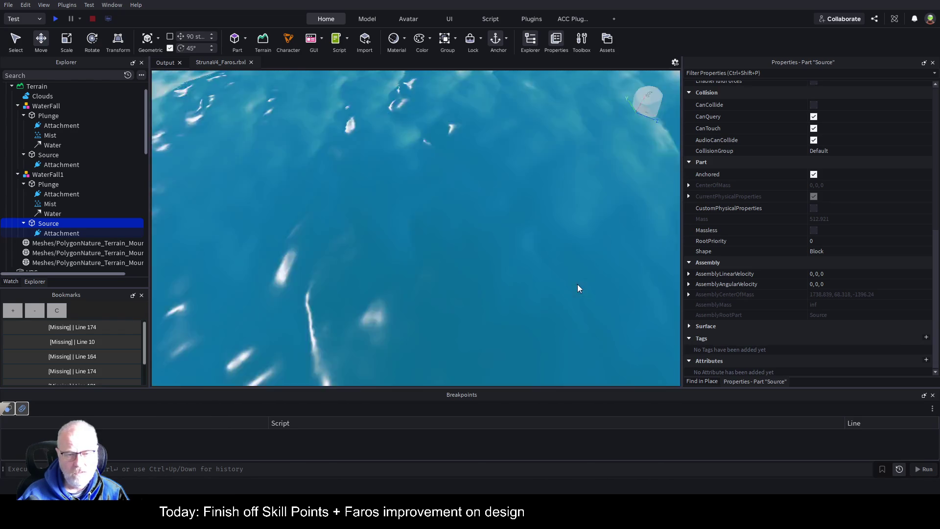
pyautogui.press('q')
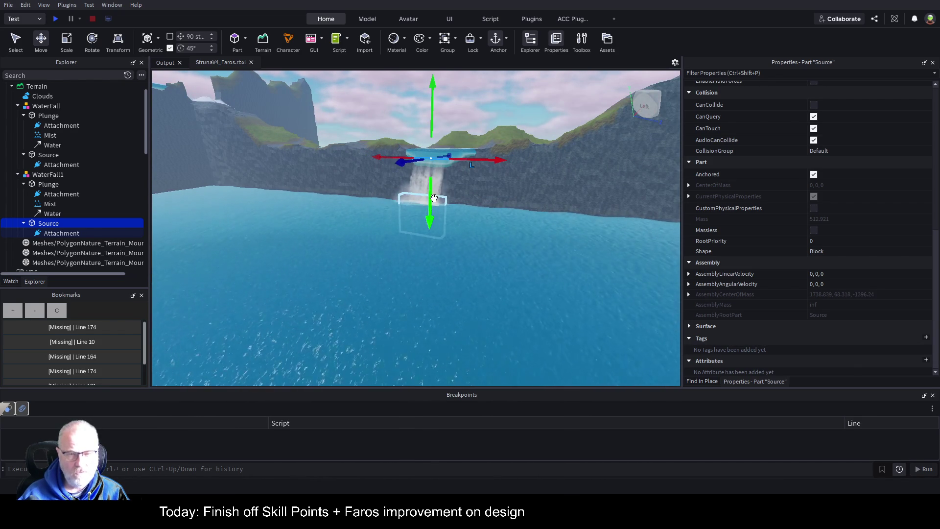
# - Lower WaterFall1's plunge attachment to the pool surface, then select its Mist emitter
pyautogui.click(53, 214)
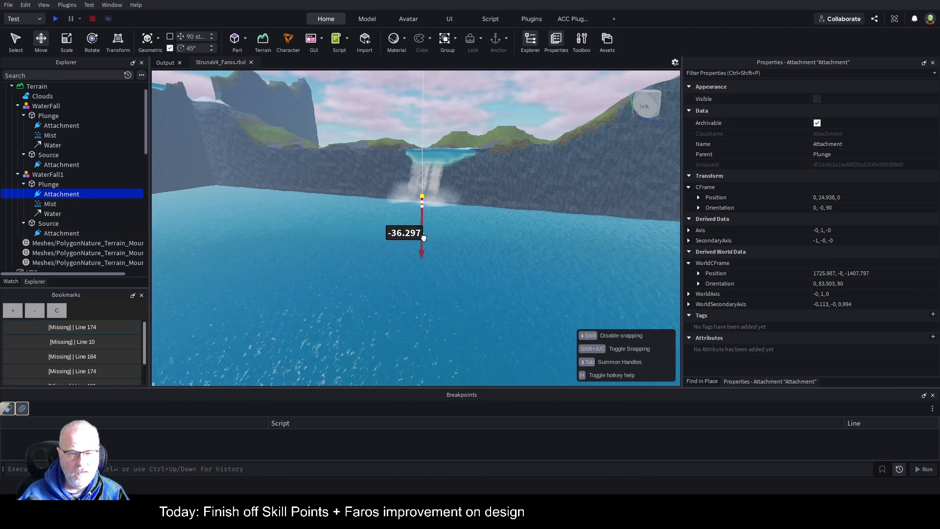
pyautogui.moveTo(427, 218); pyautogui.dragTo(428, 218)
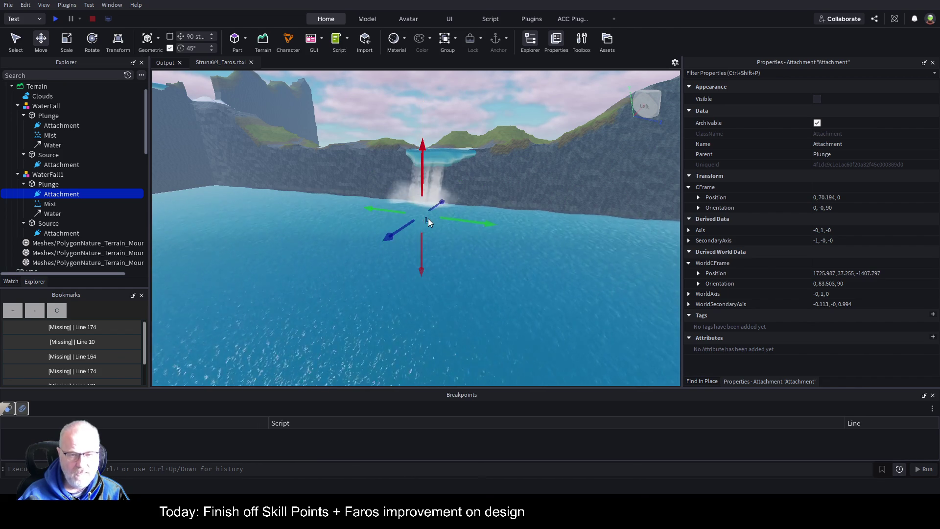
pyautogui.click(49, 204)
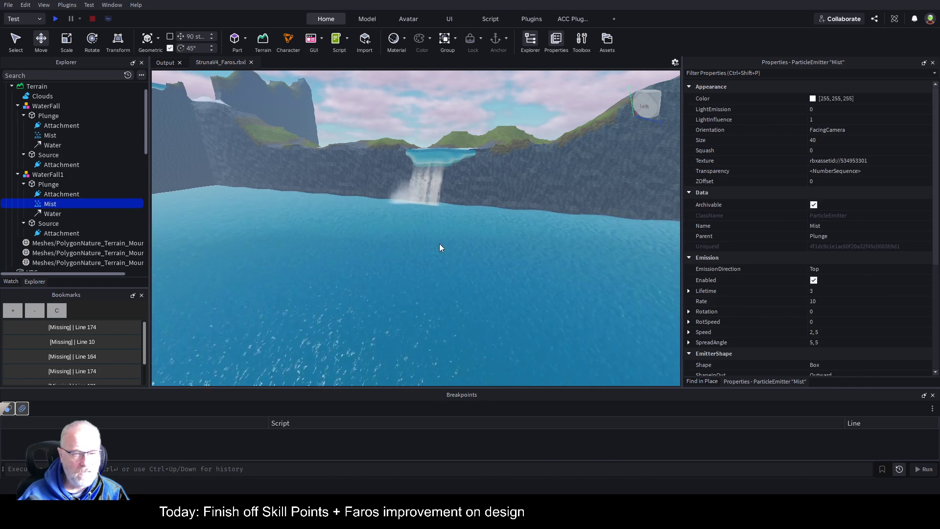
pyautogui.click(49, 184)
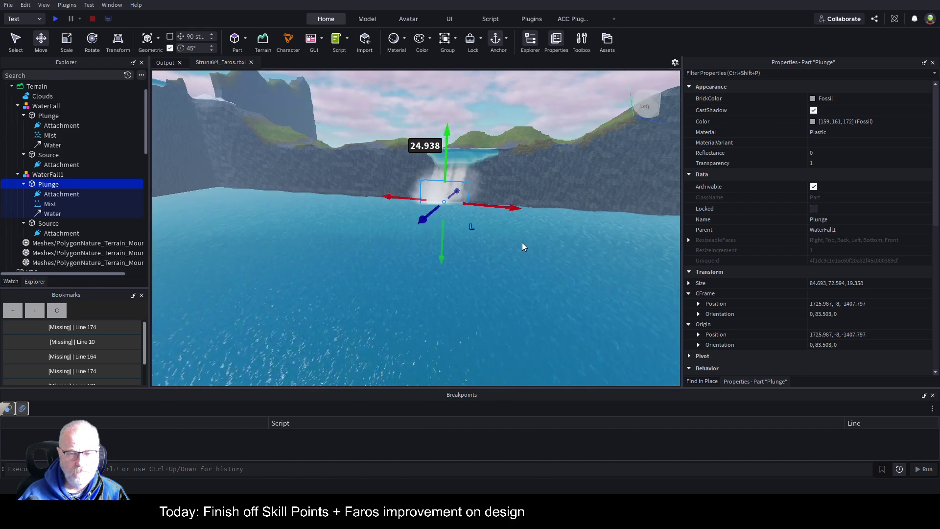
pyautogui.scroll(5, 522, 242)
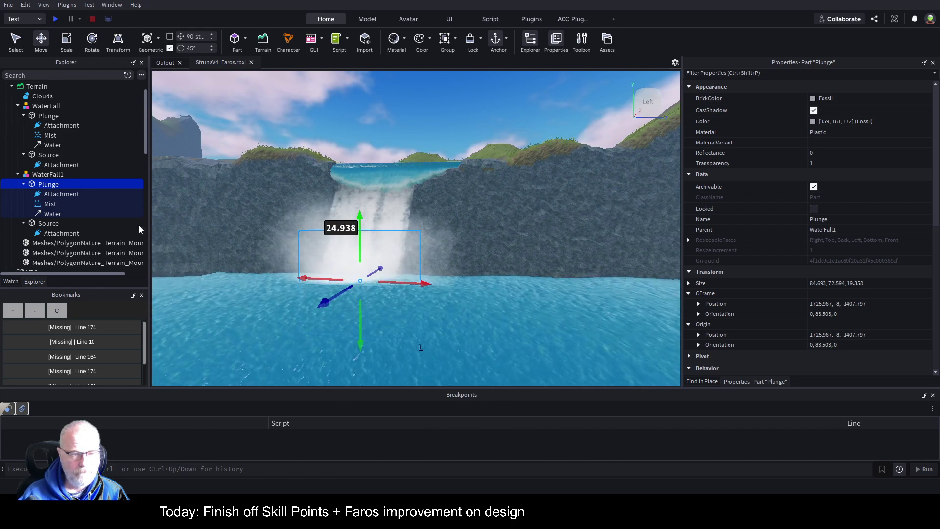
pyautogui.click(35, 205)
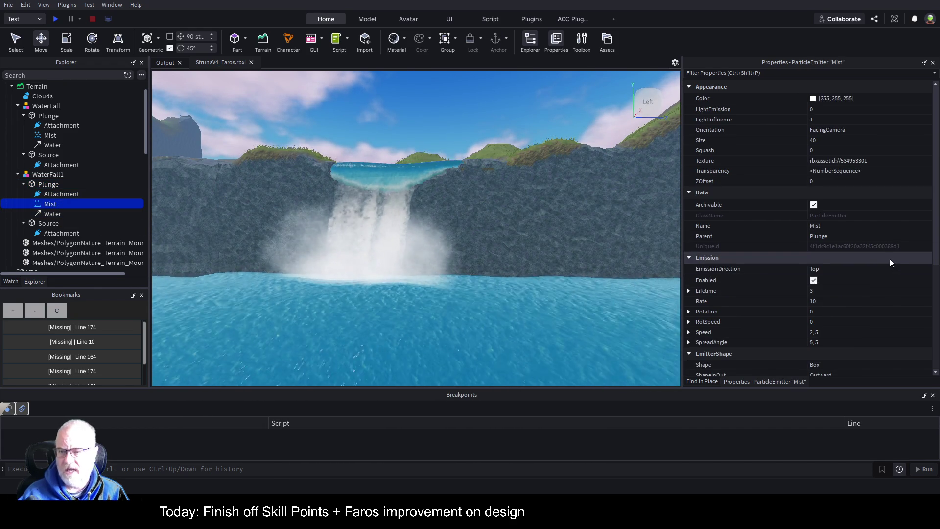
# - Centre the view on the second waterfall and set the mist Lifetime to 2
pyautogui.moveTo(513, 251); pyautogui.dragTo(547, 237)
pyautogui.press('d')
pyautogui.press('a')
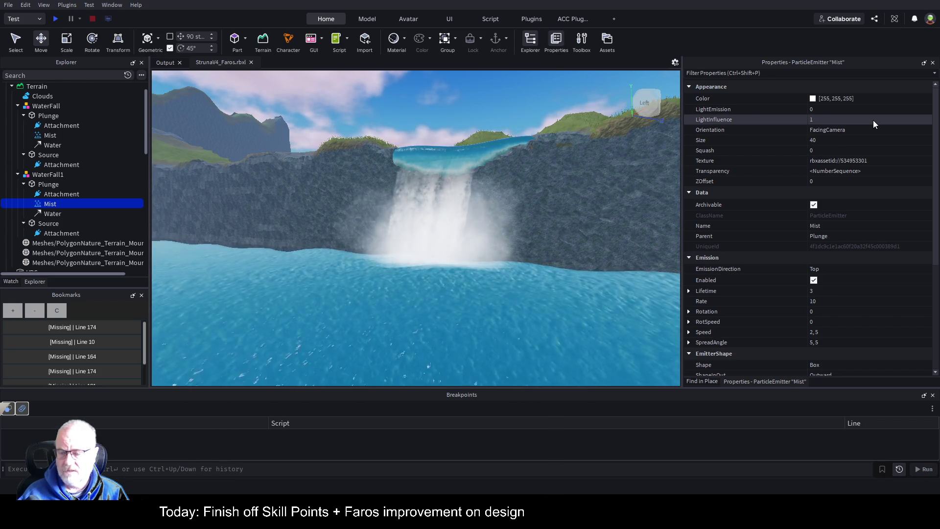
pyautogui.click(827, 292)
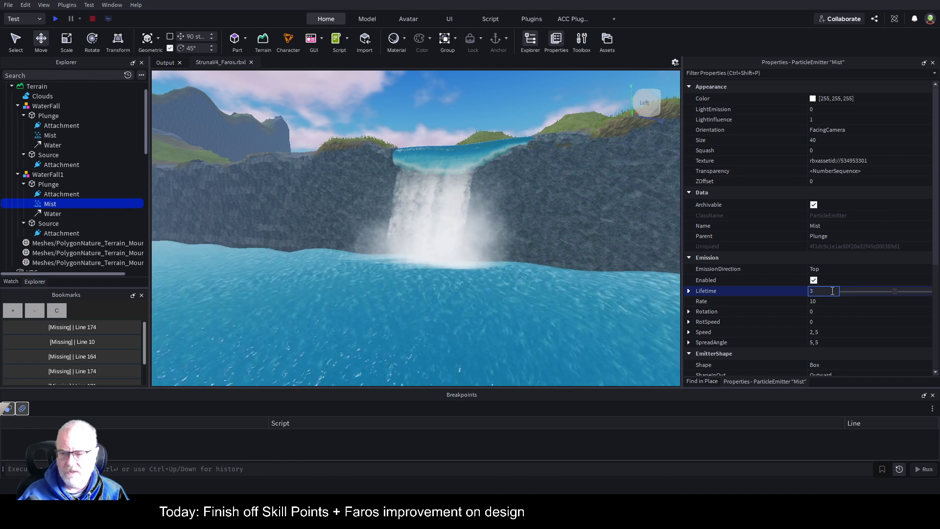
pyautogui.press('BackSpace')
pyautogui.write('2')
pyautogui.press('Return')
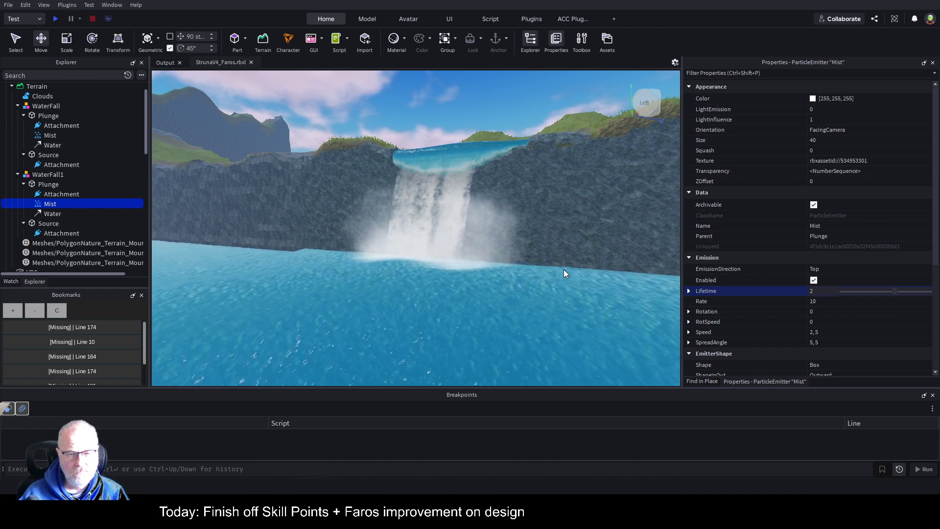
# - Raise the mist Rate to 42 and slide its Lifetime down to 0.5
pyautogui.click(832, 302)
pyautogui.moveTo(851, 302); pyautogui.dragTo(874, 301)
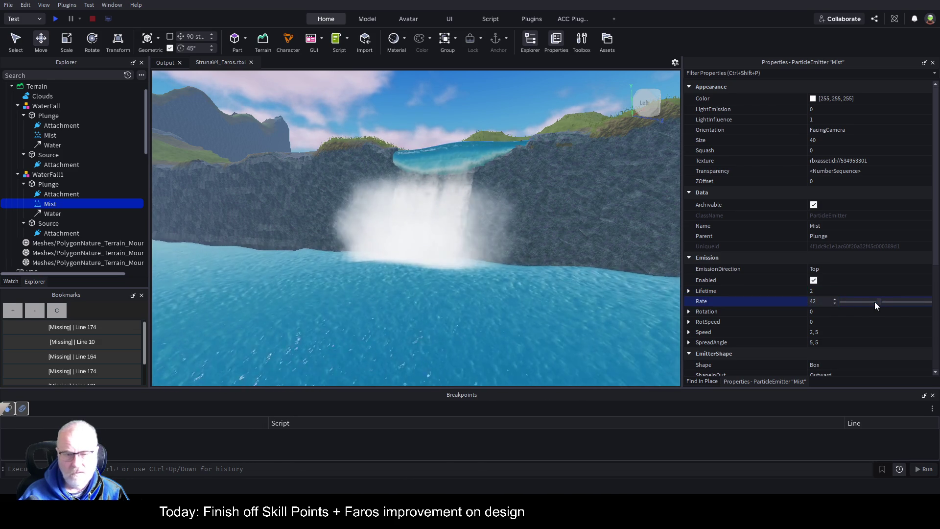
pyautogui.click(850, 291)
pyautogui.moveTo(877, 290); pyautogui.dragTo(850, 292)
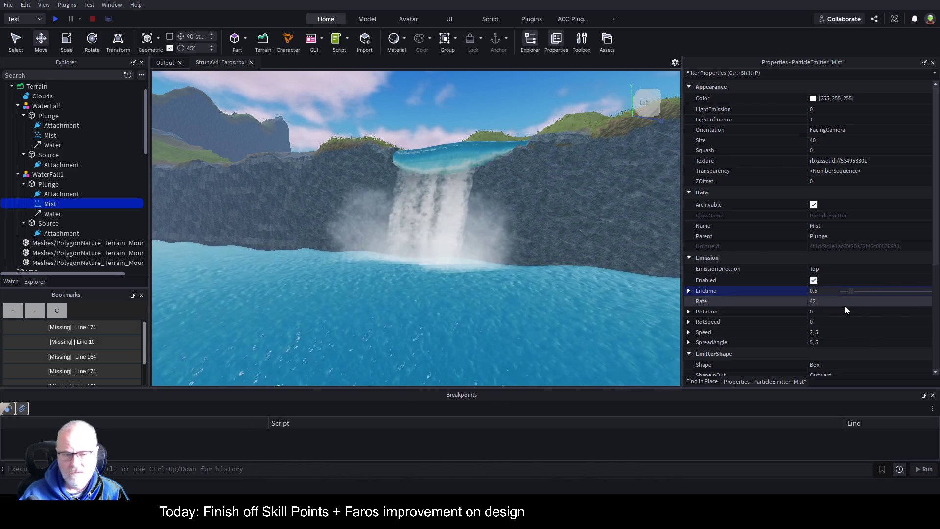
pyautogui.press('d')
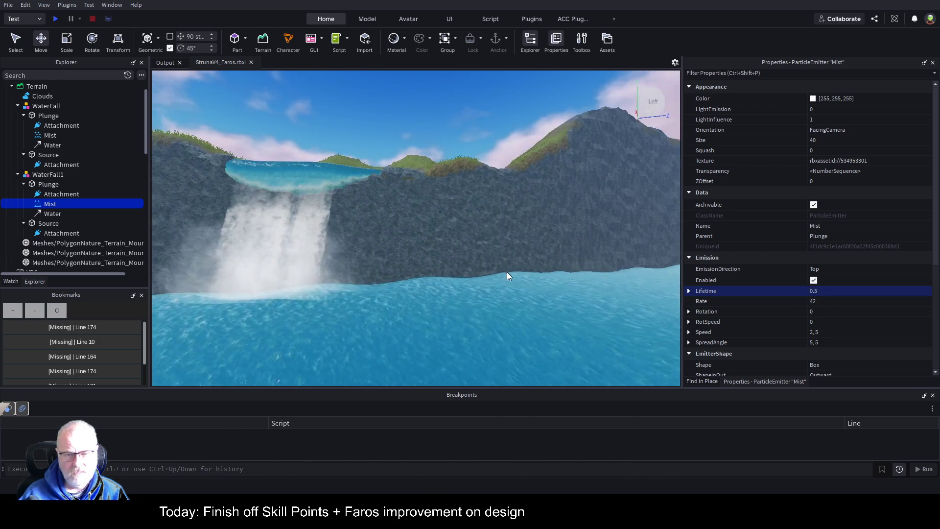
pyautogui.press('s')
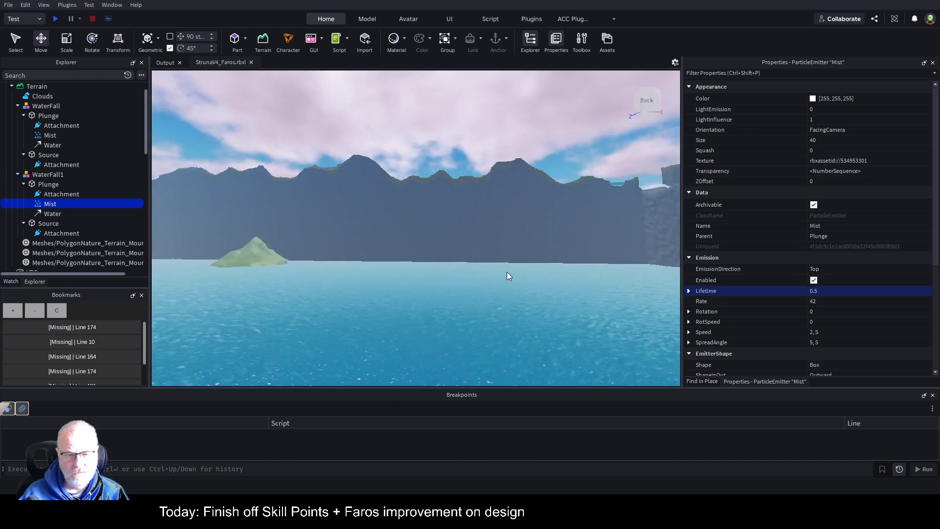
pyautogui.press('d')
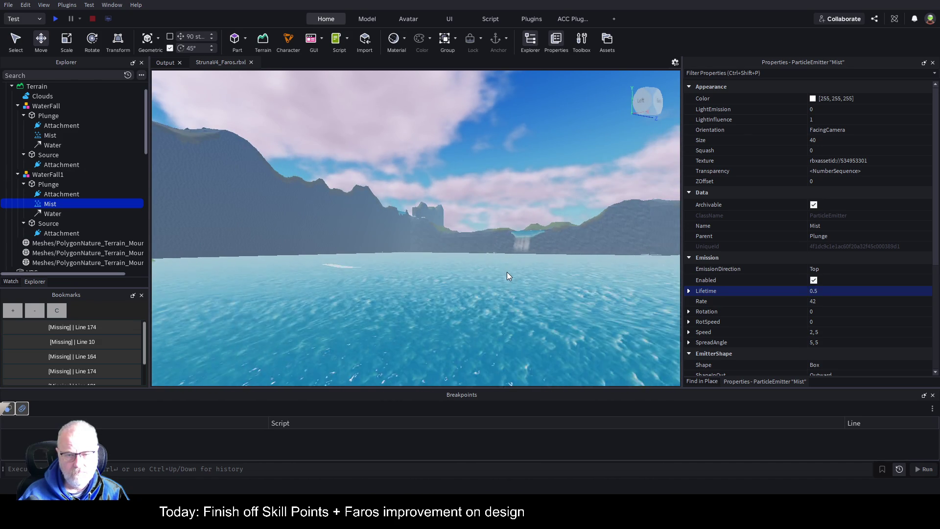
pyautogui.press('d')
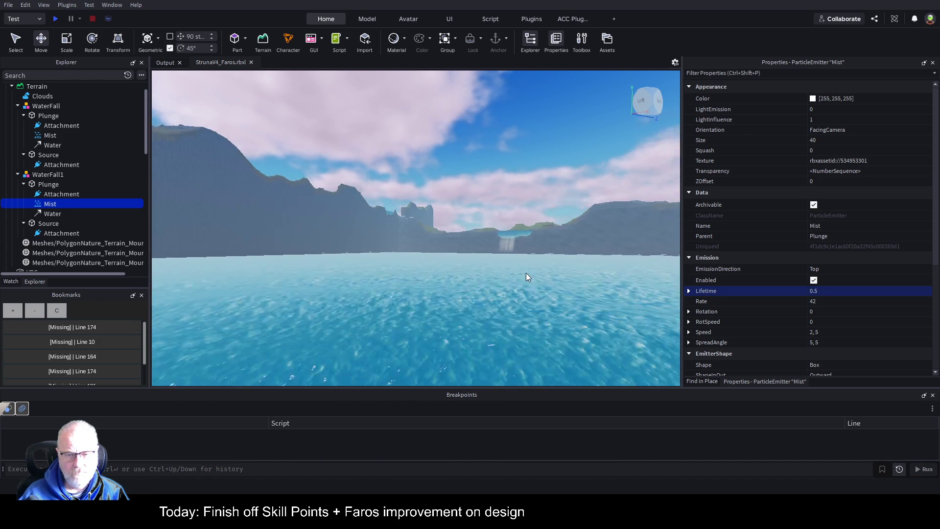
pyautogui.press('d')
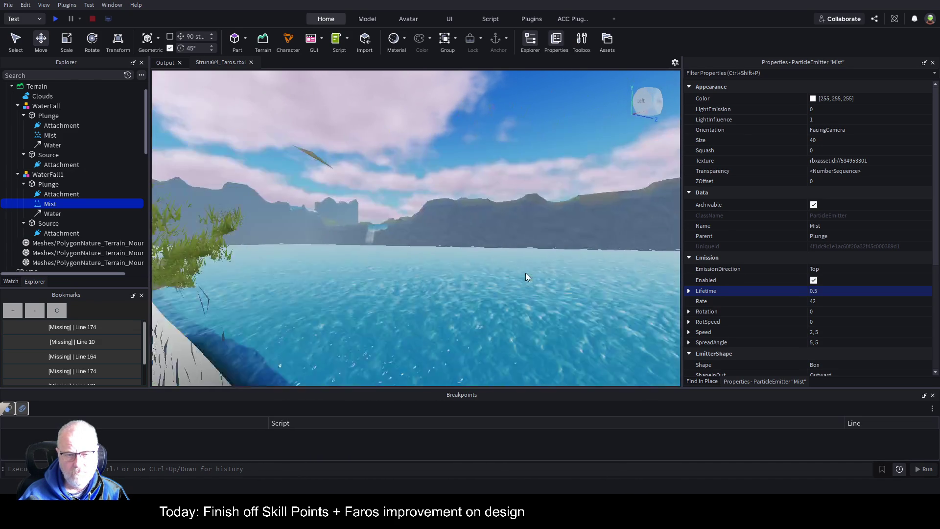
pyautogui.press('f')
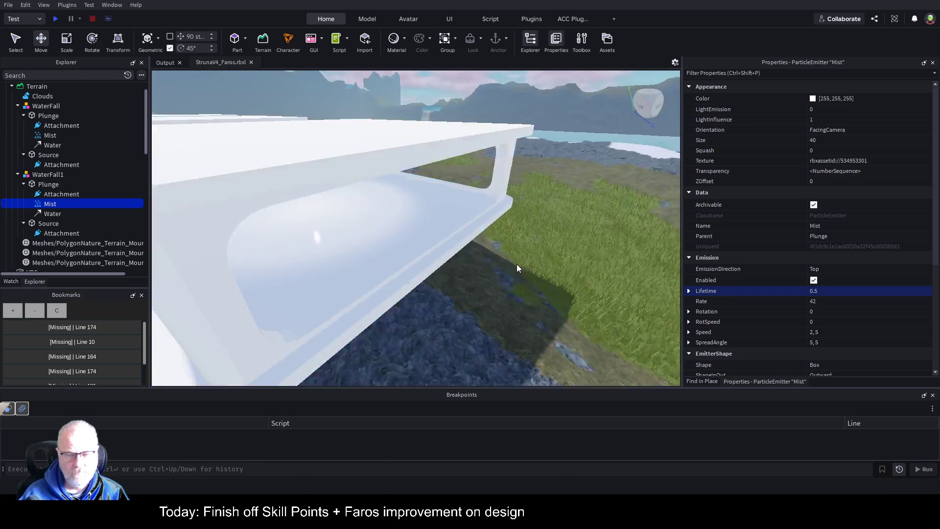
pyautogui.press('s')
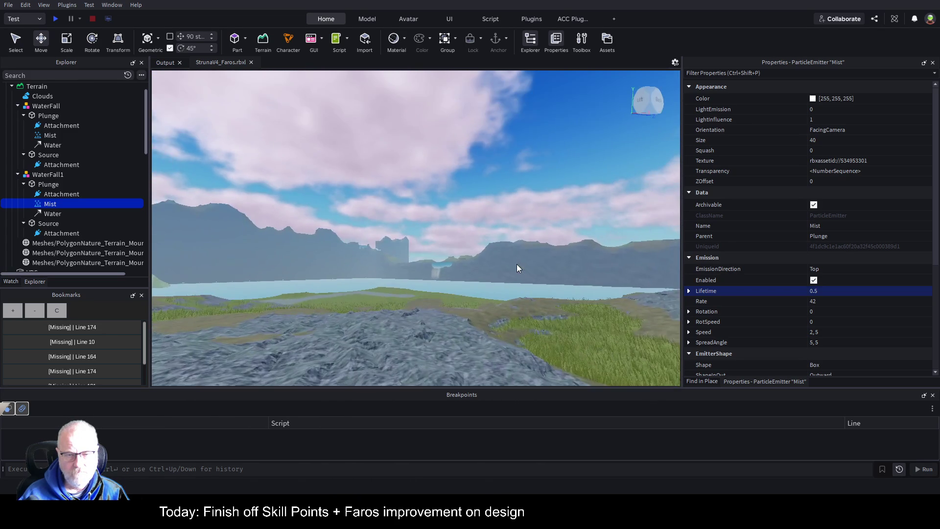
pyautogui.press('w')
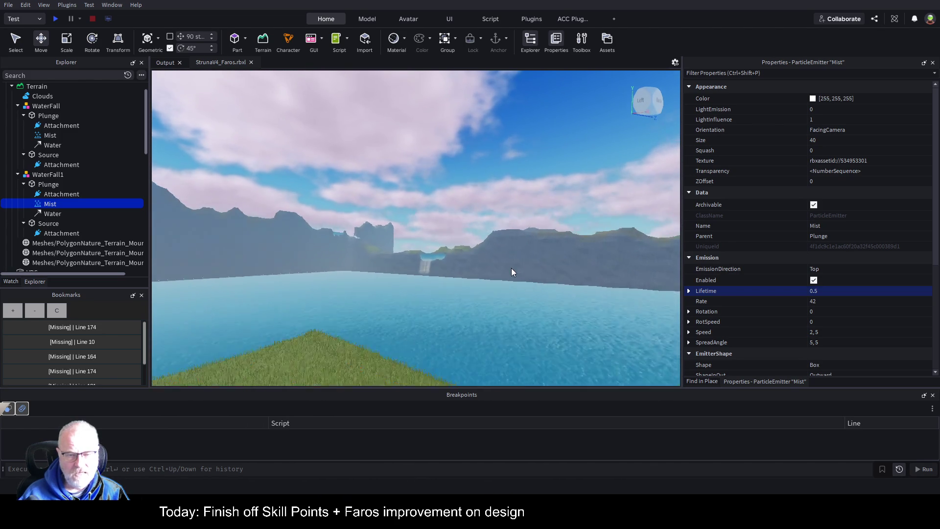
pyautogui.press('w')
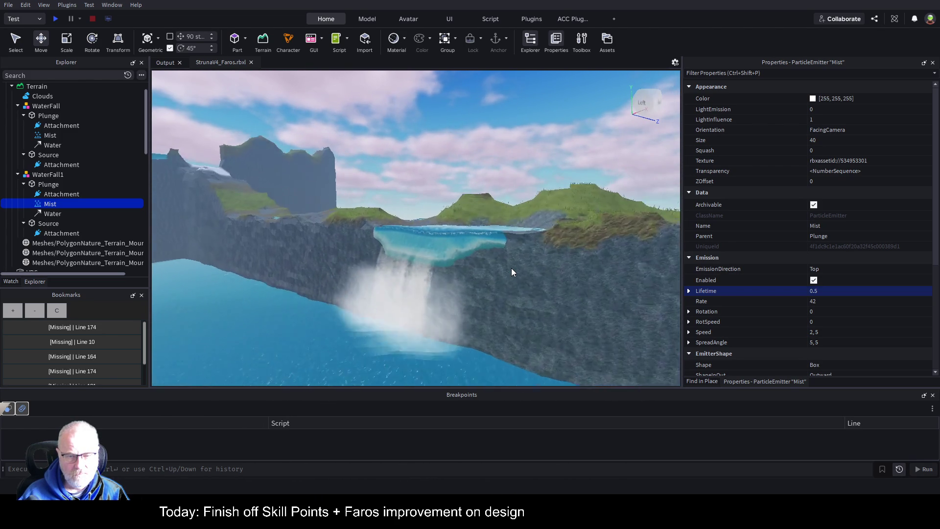
pyautogui.press('s')
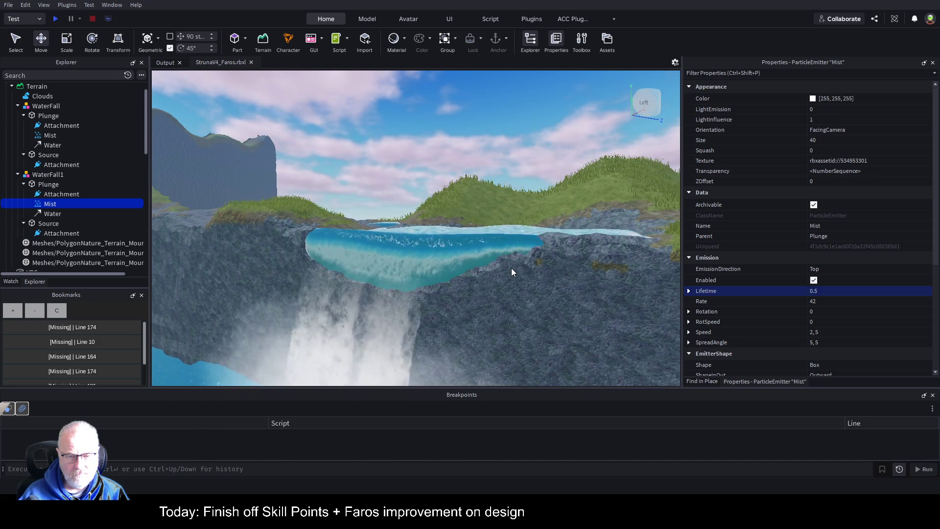
pyautogui.press('d')
pyautogui.press('a')
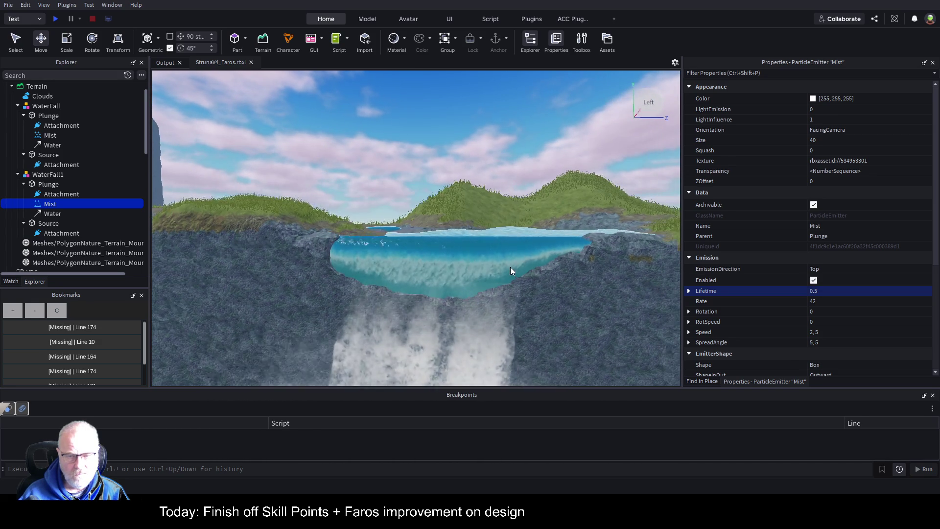
pyautogui.click(624, 289)
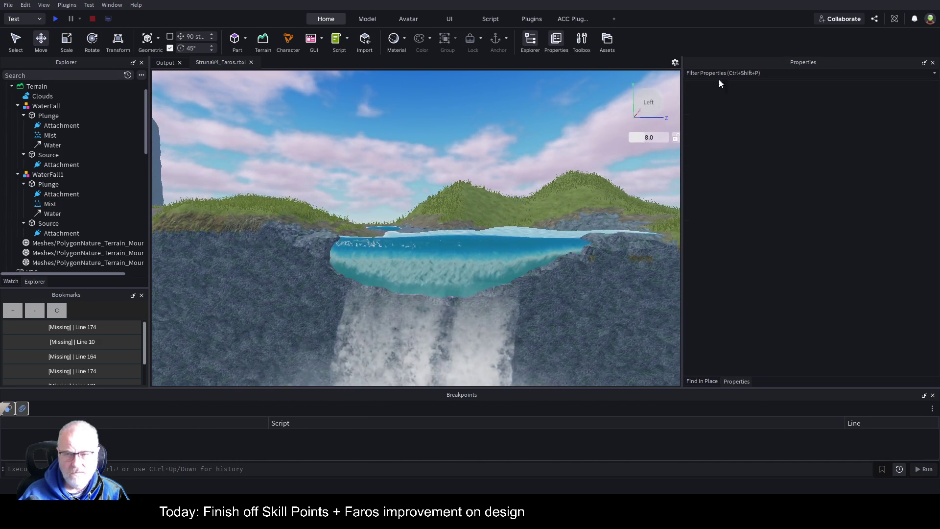
pyautogui.click(263, 41)
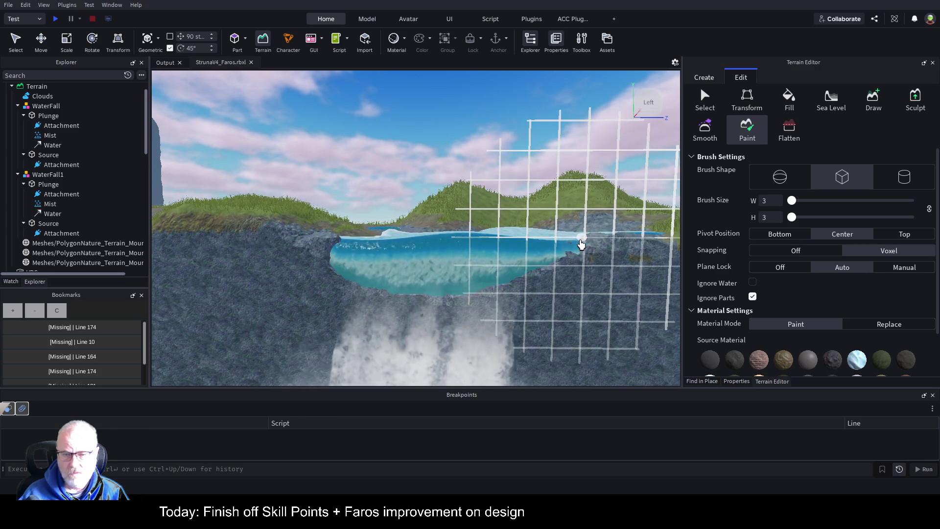
# - Paint grey rock over the upper pool's right end, survey the buildings, and start a play test
pyautogui.moveTo(559, 249)
pyautogui.mouseDown()
pyautogui.moveTo(530, 250)
pyautogui.moveTo(539, 250)
pyautogui.mouseUp()
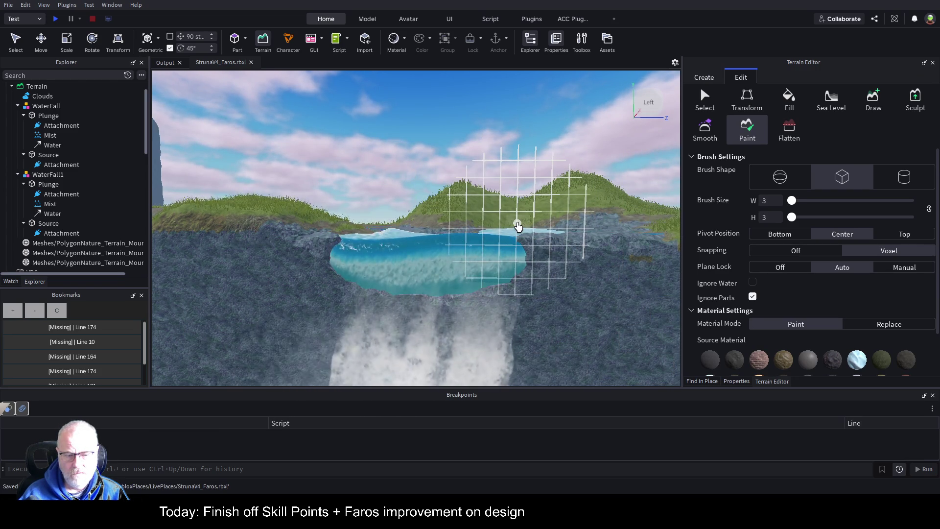
pyautogui.press('f')
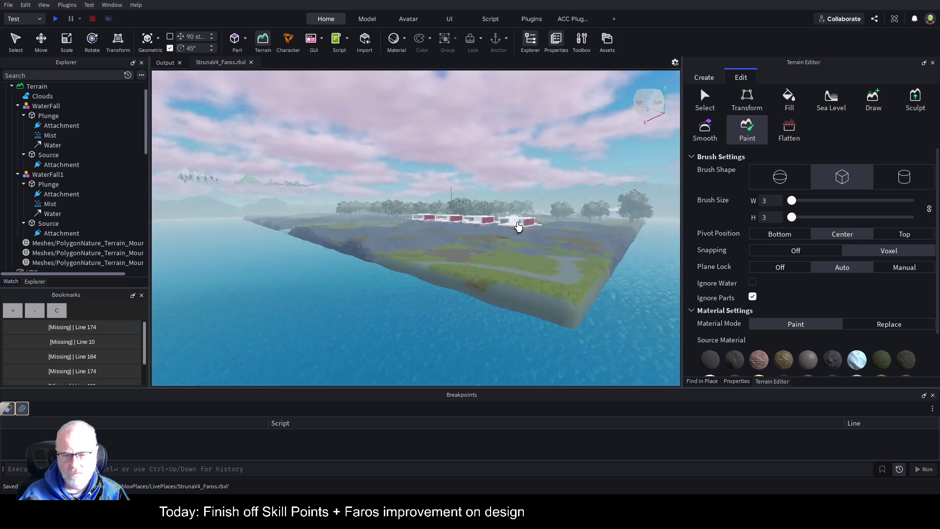
pyautogui.press('w')
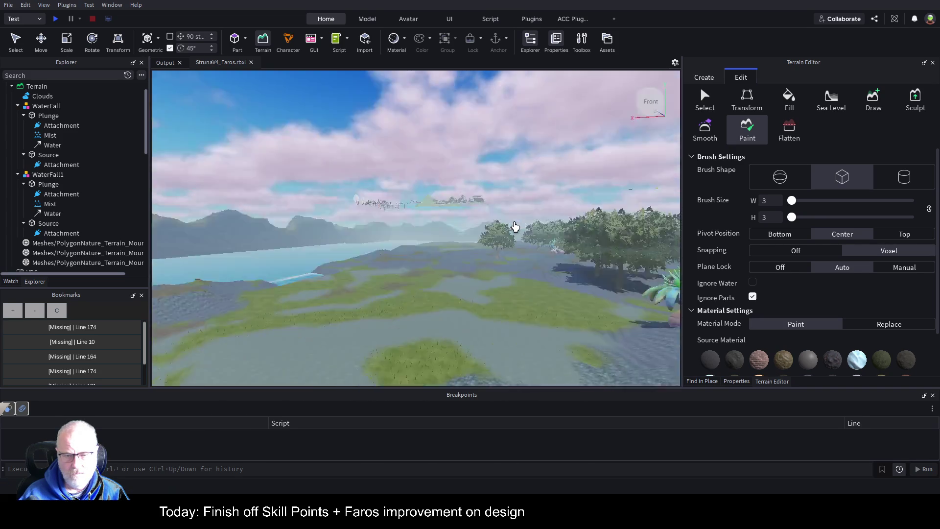
pyautogui.press('s')
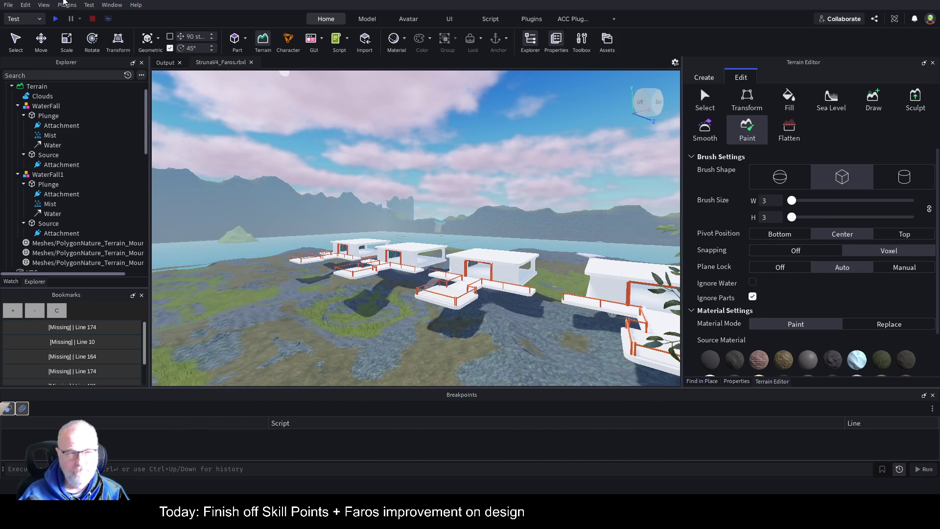
pyautogui.click(56, 22)
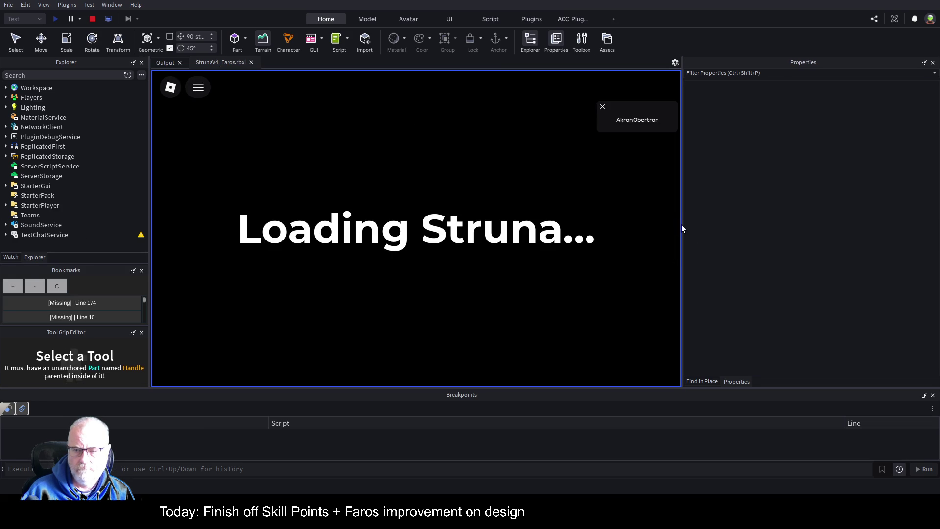
# - Widen the game view and turn the camera around the lake and mountains
pyautogui.moveTo(680, 235); pyautogui.dragTo(841, 238)
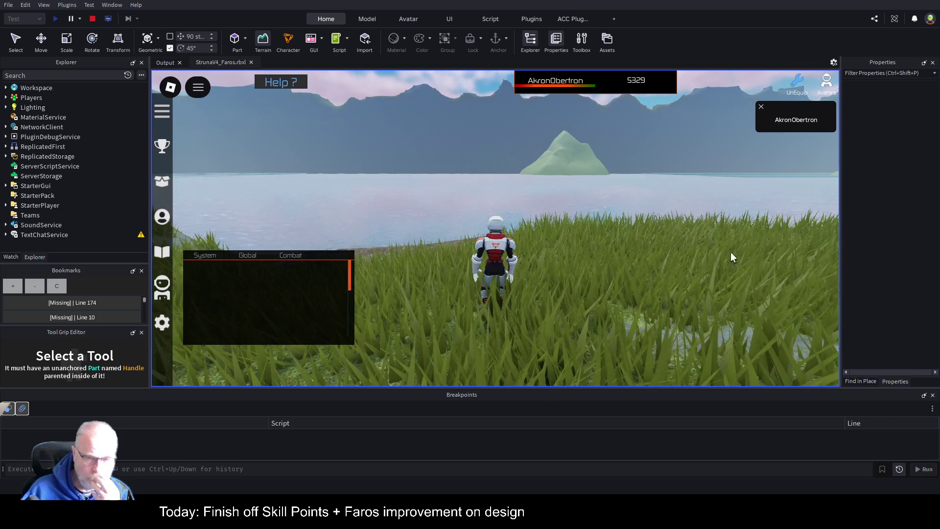
pyautogui.press('Right')
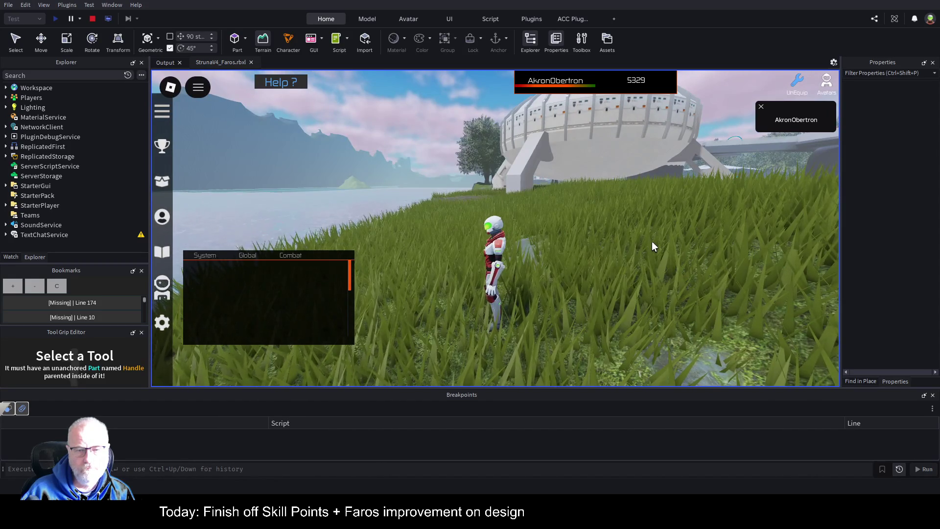
pyautogui.press('Left')
pyautogui.press('Left')
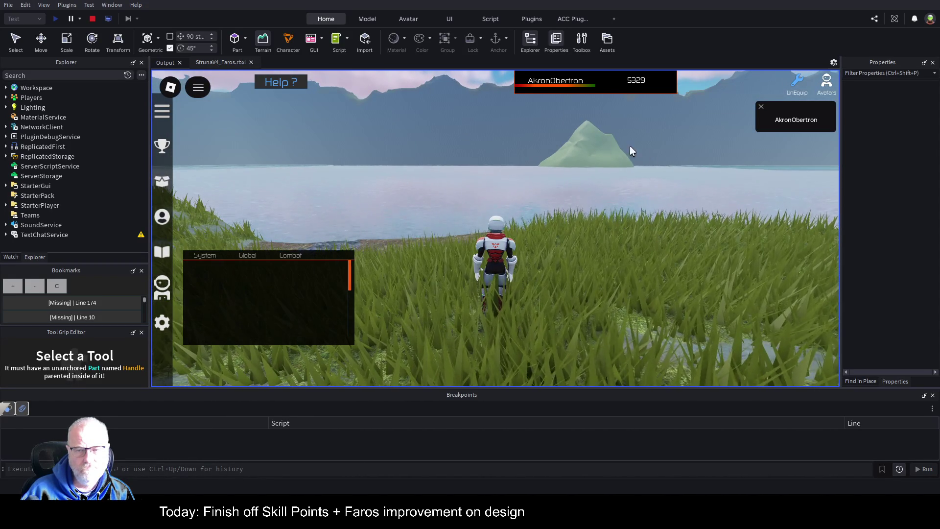
pyautogui.press('Right')
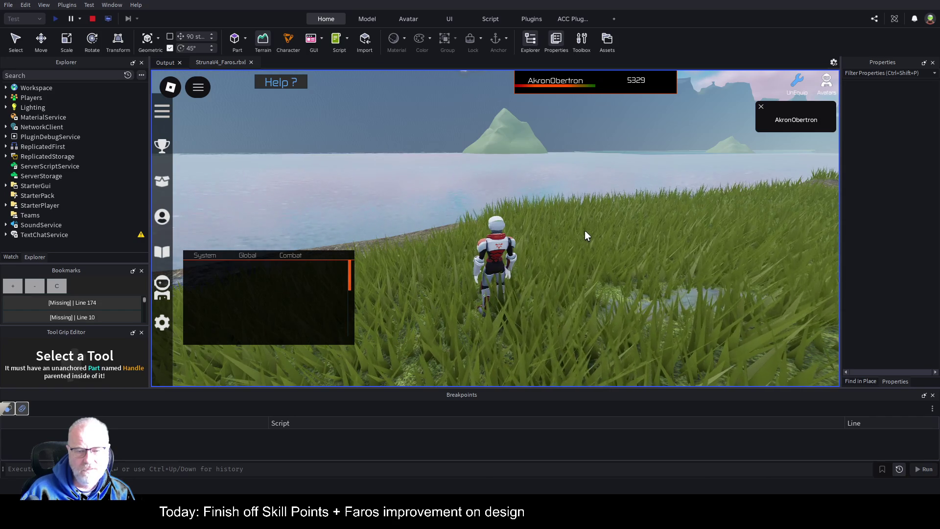
pyautogui.press('Right')
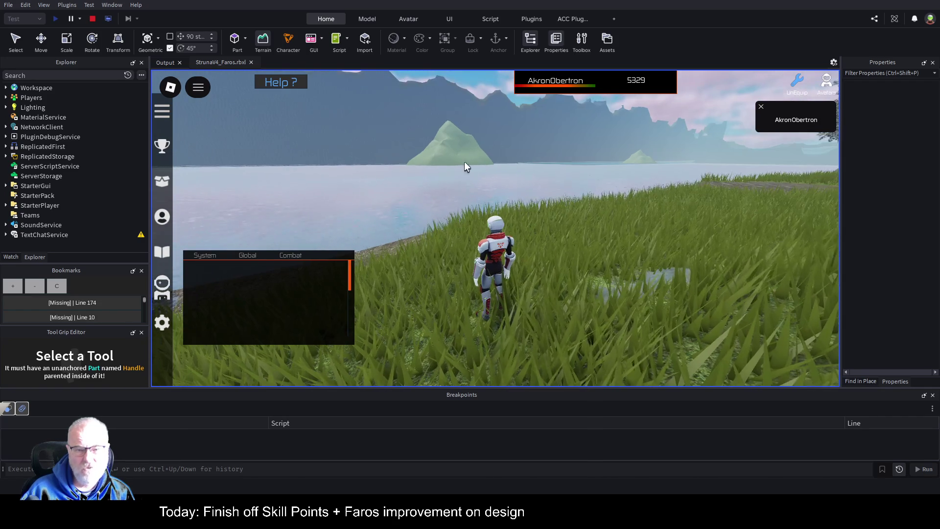
pyautogui.press('Right')
# - Run the character toward the space station while turning the camera toward the buildings
pyautogui.press('Left')
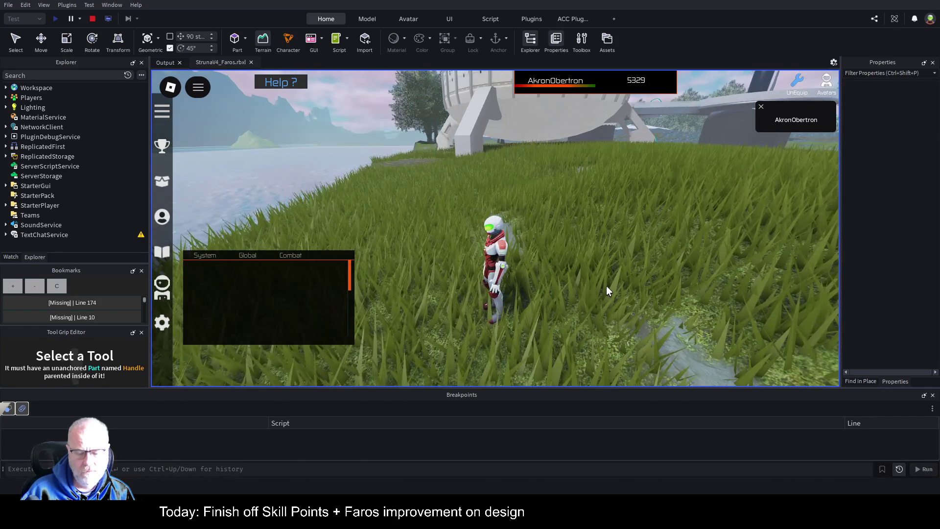
pyautogui.press('w')
pyautogui.scroll(-3, 606, 285)
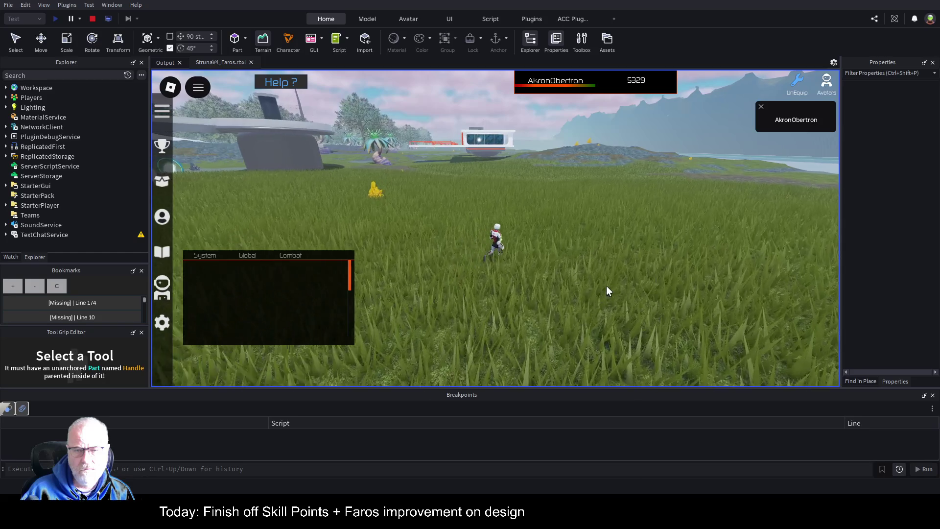
pyautogui.press('Right')
pyautogui.press('Right')
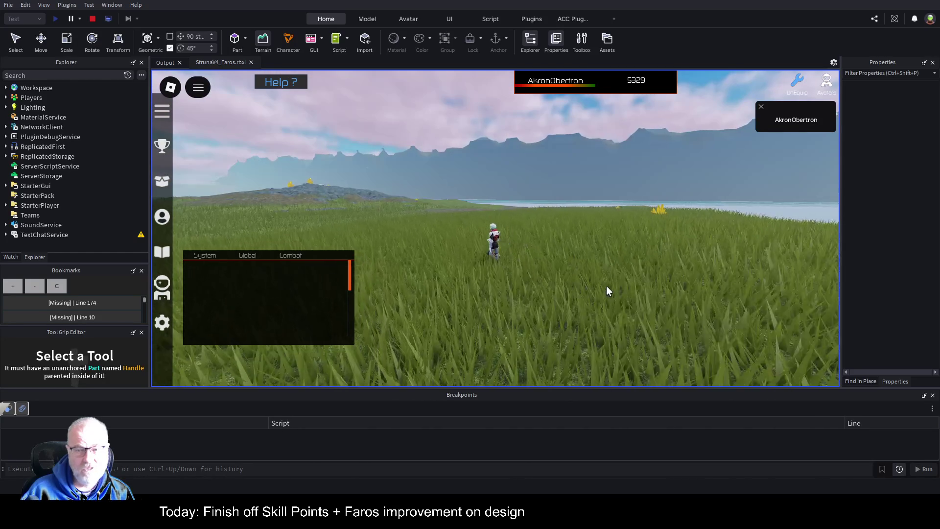
pyautogui.press('Right')
pyautogui.press('Left')
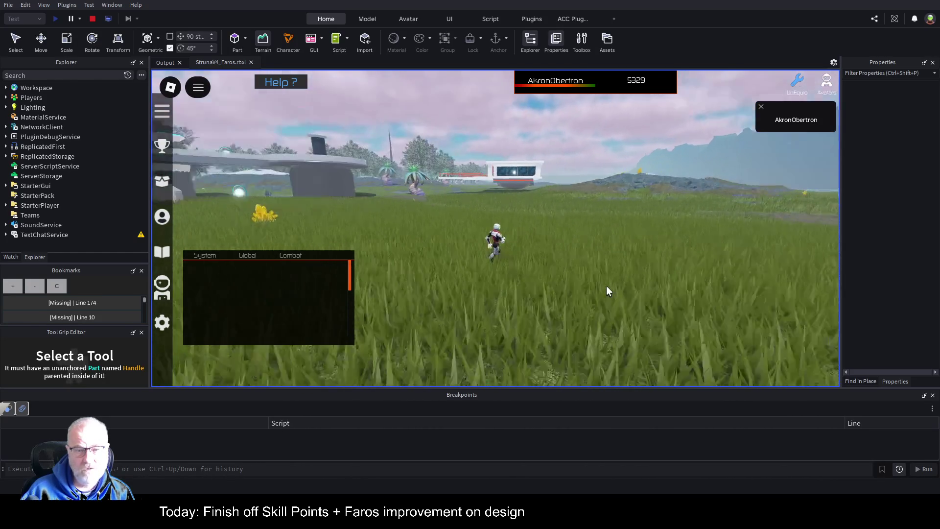
pyautogui.press('pageup')
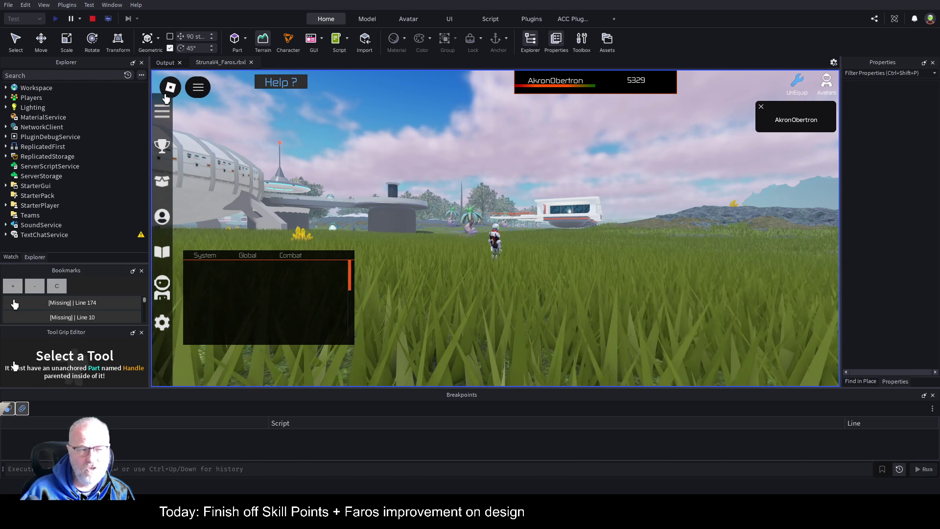
# - Inspect the Clouds settings under Workspace > Terrain in Explorer
pyautogui.click(6, 88)
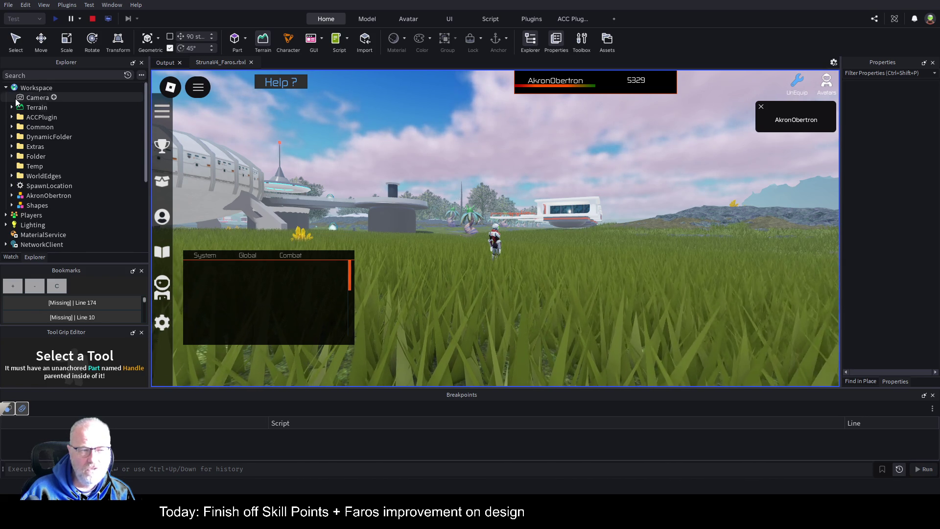
pyautogui.click(11, 107)
pyautogui.click(17, 116)
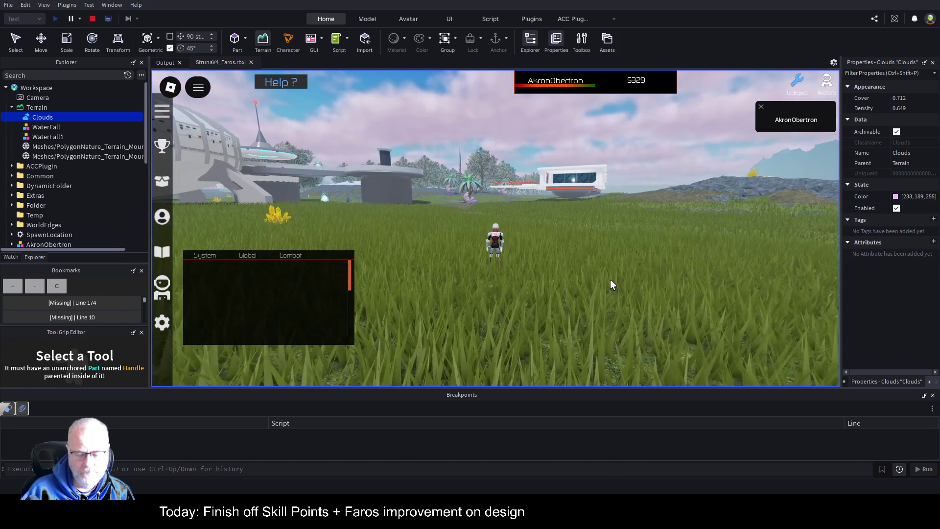
# - Walk the character back past the buggy and stop the play test
pyautogui.press('s')
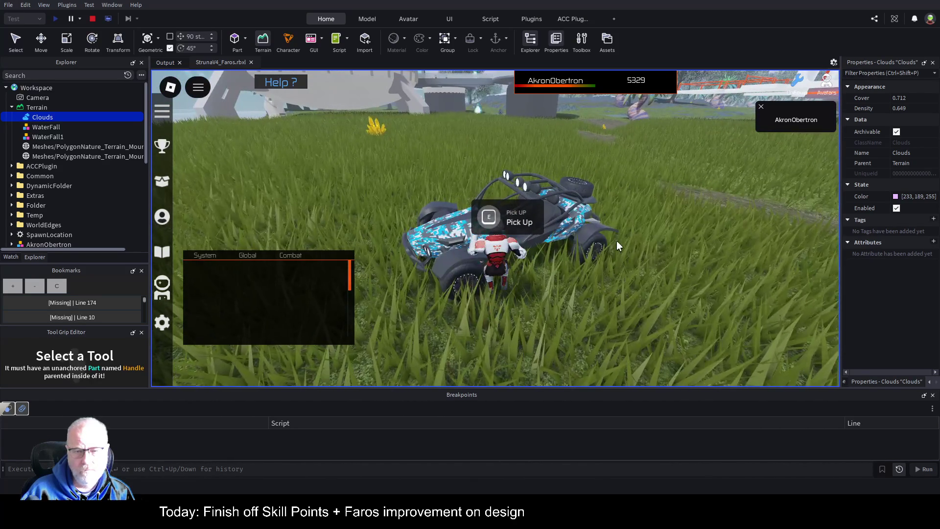
pyautogui.press('s')
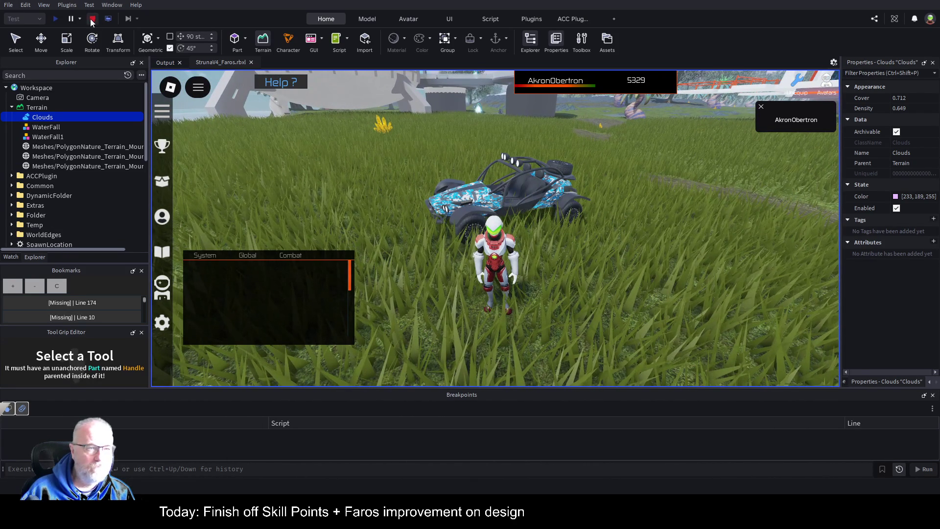
pyautogui.click(91, 18)
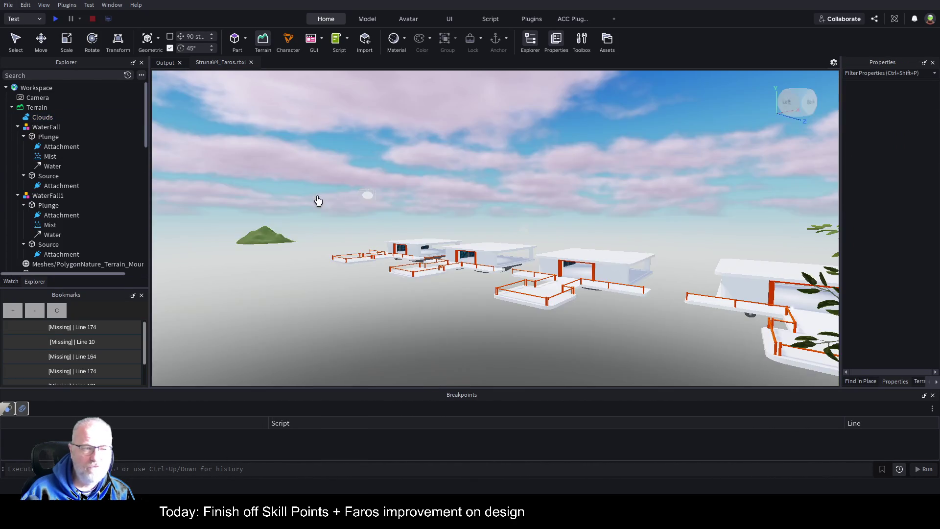
# - Search Explorer for 'http', confirm 0 matches, clear the search, and launch the live game
pyautogui.click(96, 75)
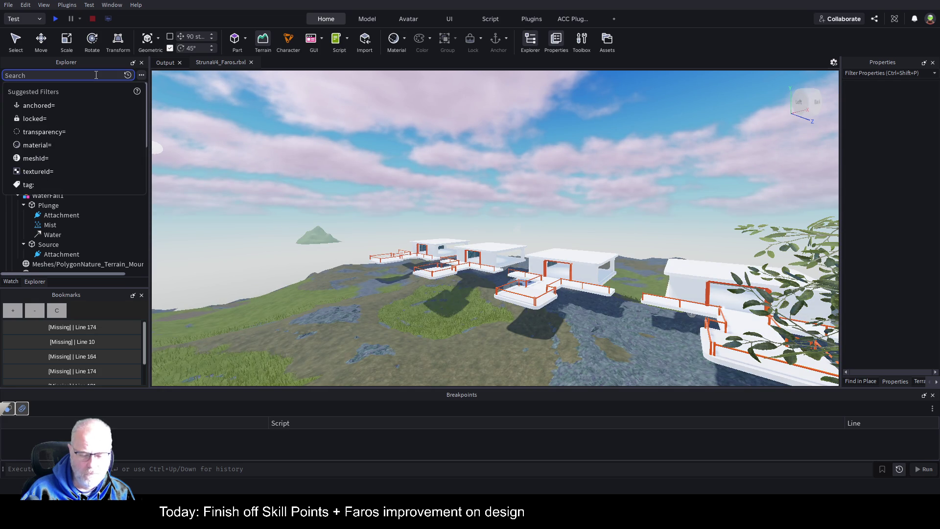
pyautogui.write('http')
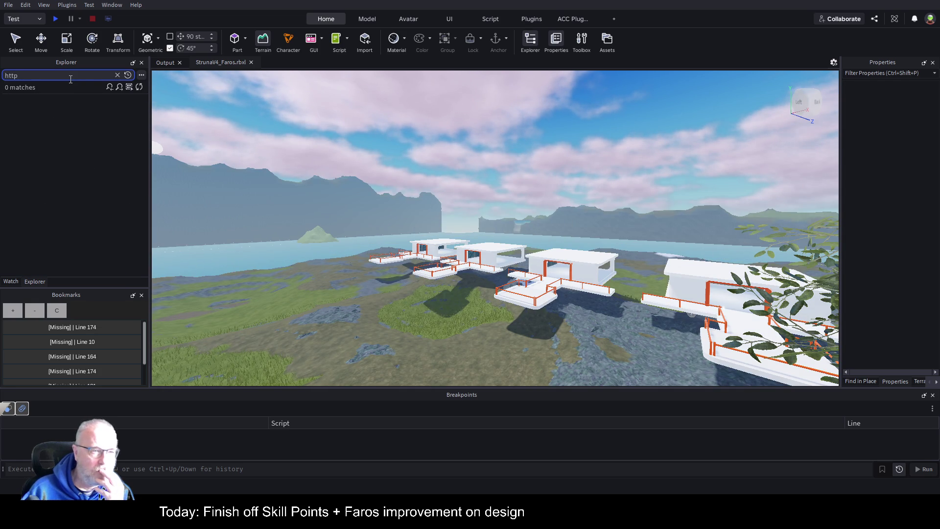
pyautogui.hotkey('ctrl', 'a')
pyautogui.press('BackSpace')
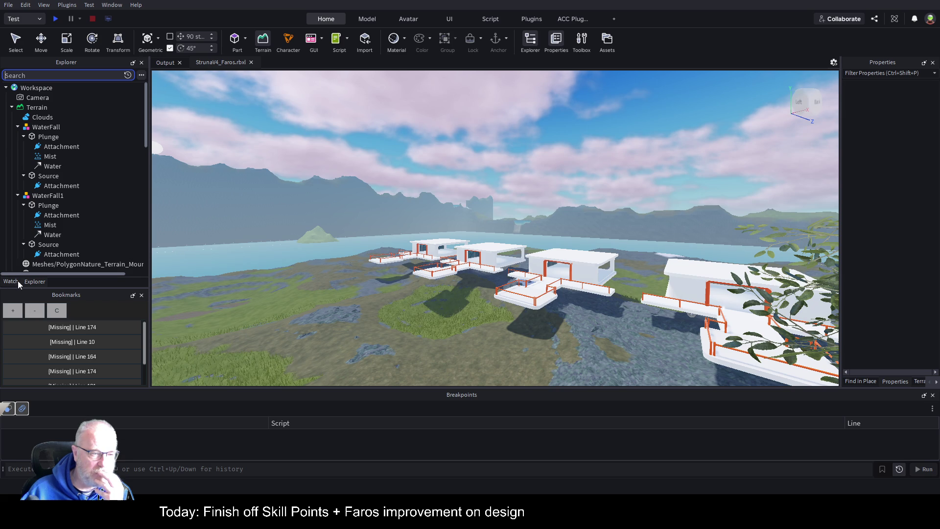
pyautogui.press('alt')
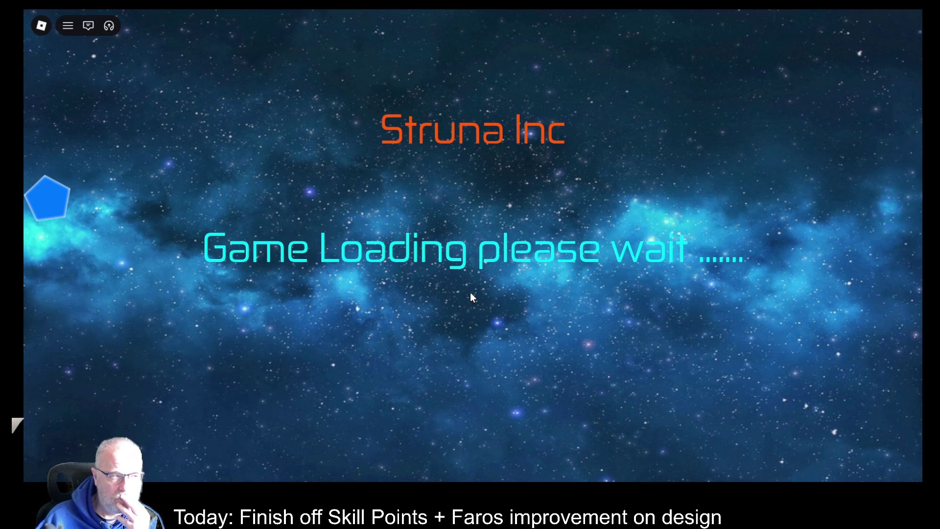
# - Check the server log in the F9 Developer Console, close it, and dismiss the Struna splash
pyautogui.press('F9')
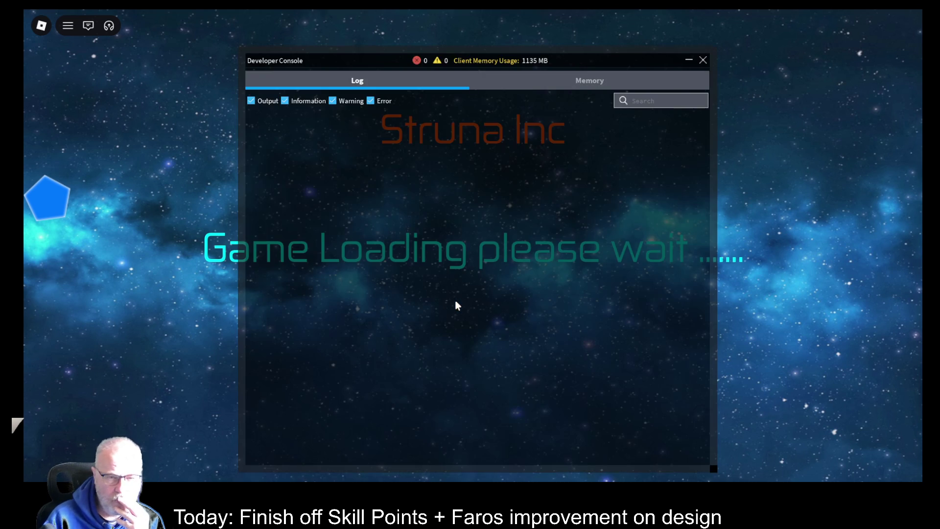
pyautogui.click(589, 101)
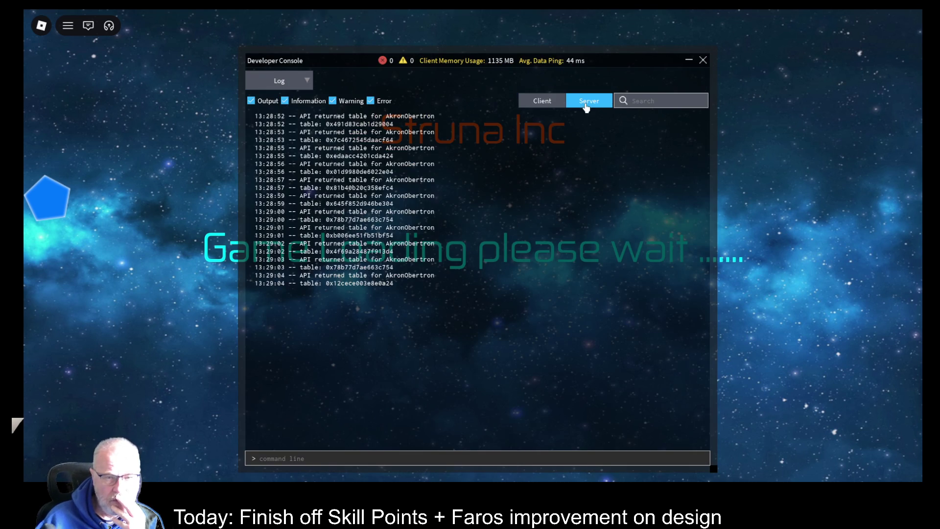
pyautogui.click(702, 60)
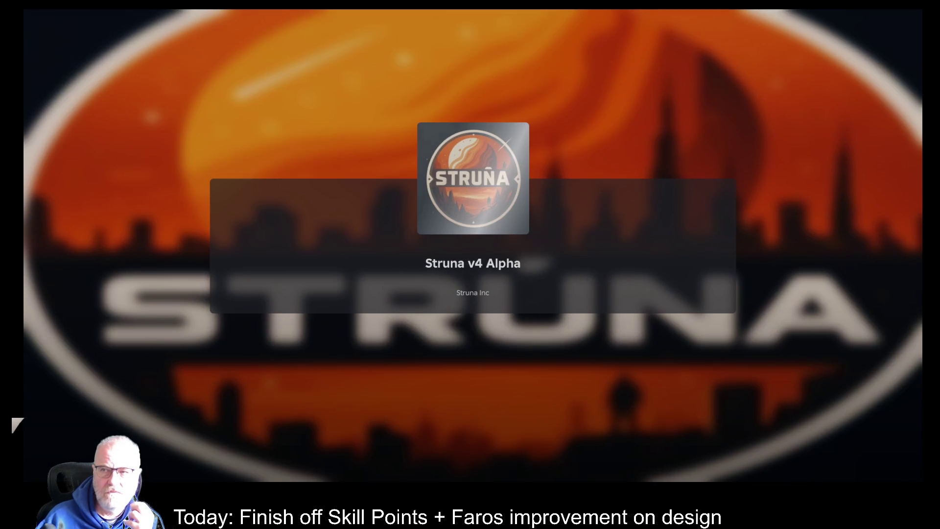
pyautogui.click(911, 8)
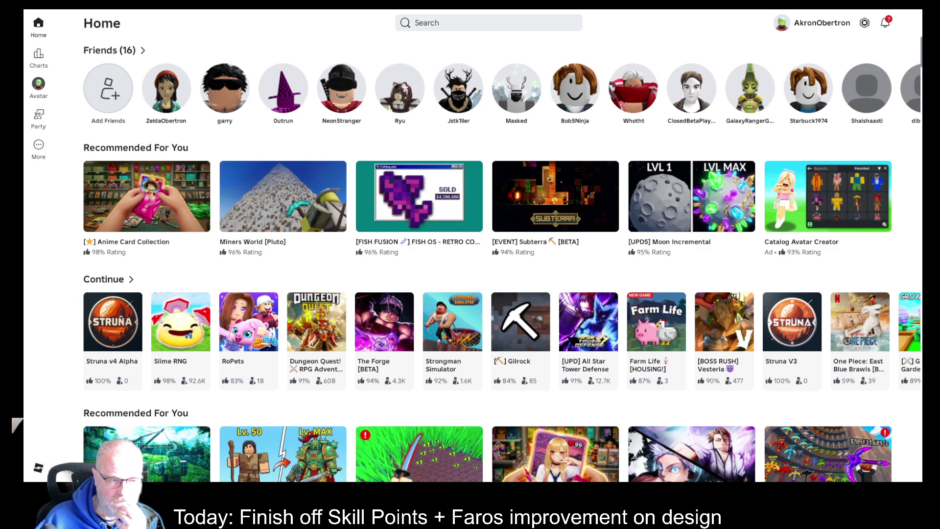
# - Launch Struna v4 Alpha, walk forward, and check the server log in the developer console
pyautogui.moveTo(116, 374)
pyautogui.click(111, 405)
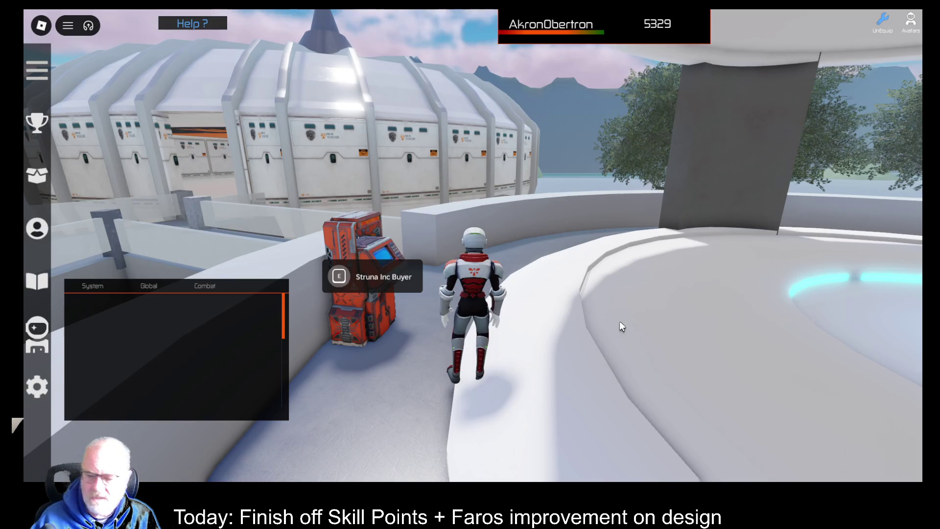
pyautogui.press('w')
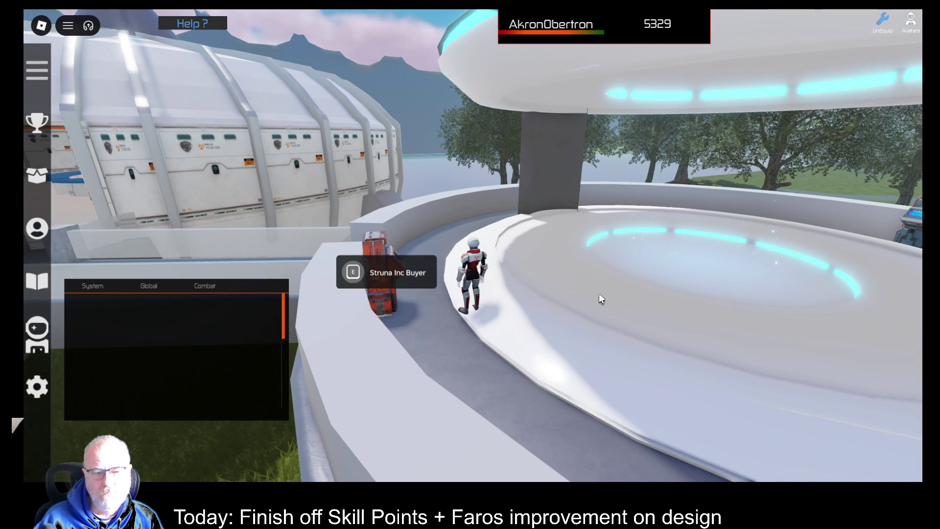
pyautogui.press('F9')
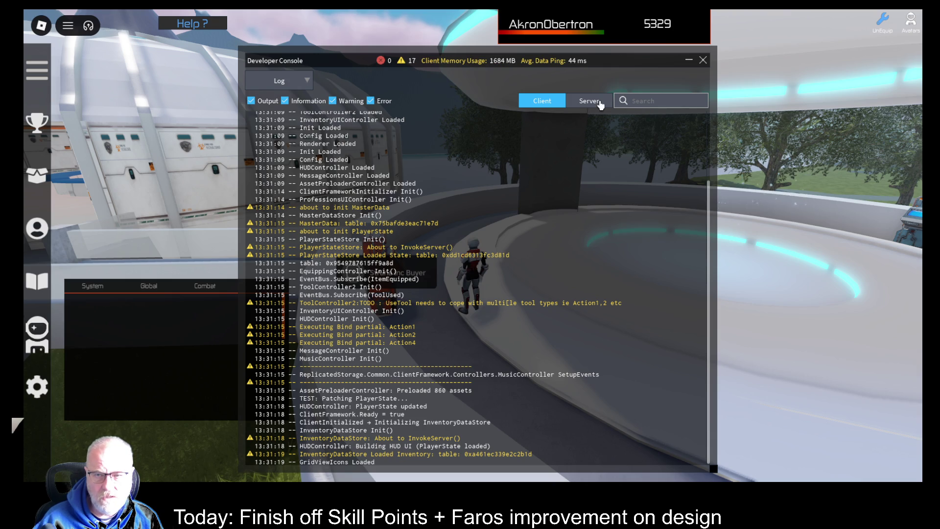
pyautogui.click(590, 101)
pyautogui.press('F9')
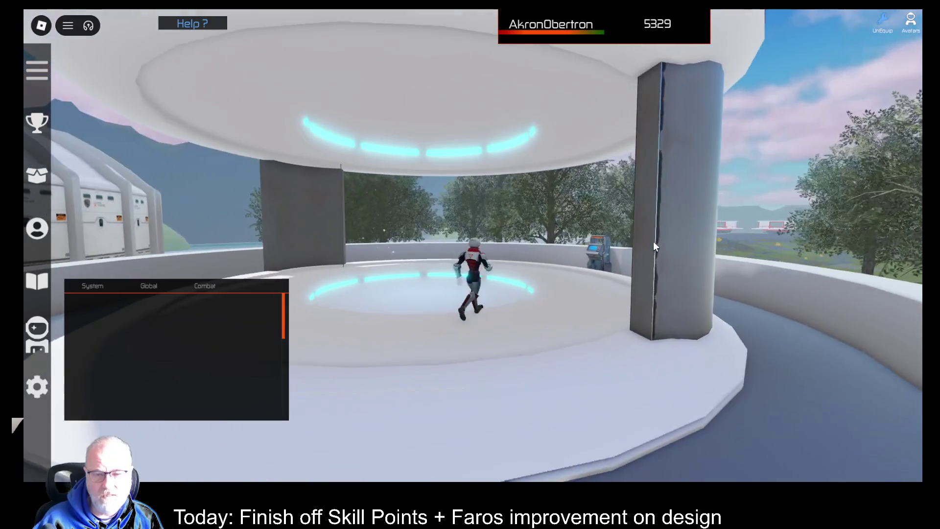
# - Run the character around the platform ring and drop off onto the grass
pyautogui.press('w')
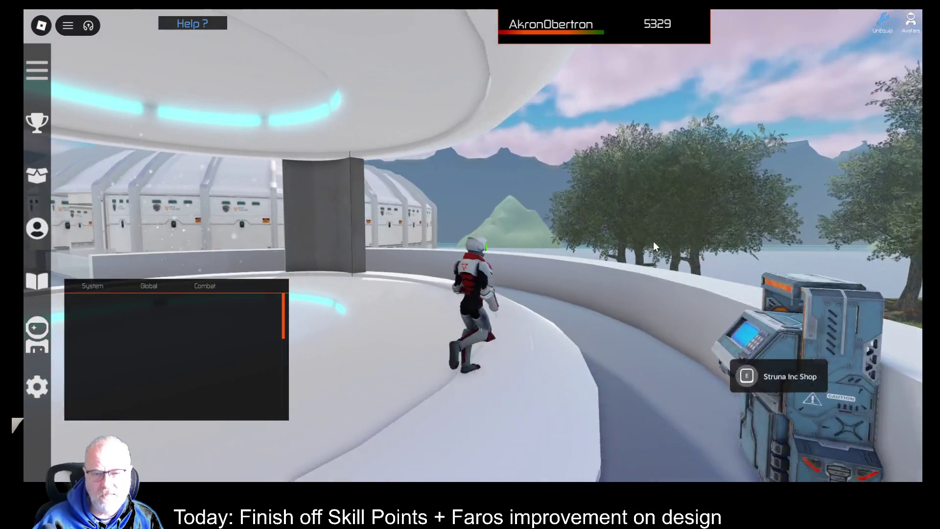
pyautogui.press('w')
pyautogui.press('w')
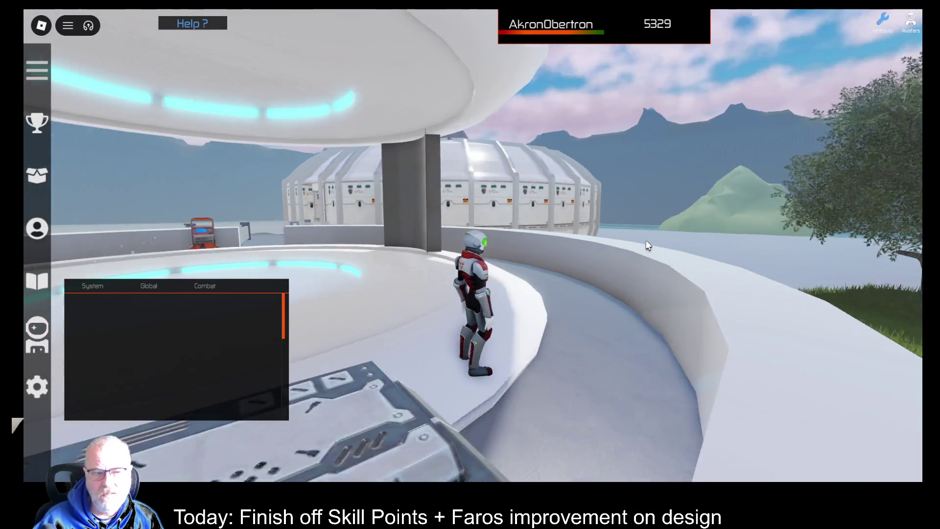
pyautogui.press('w')
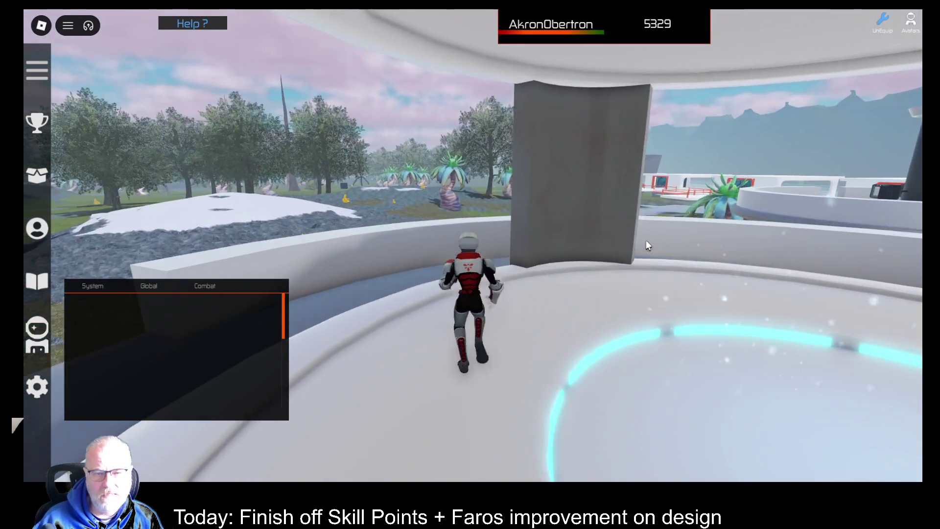
pyautogui.press('w')
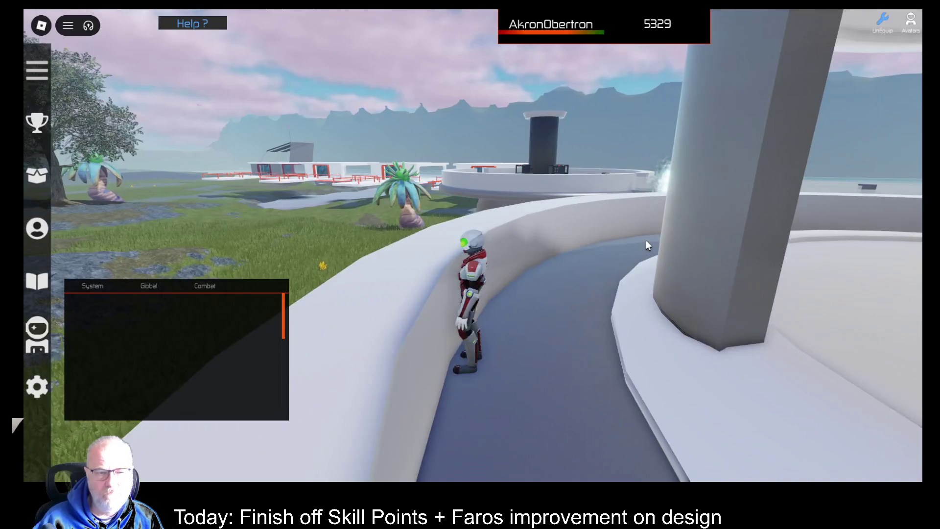
pyautogui.press('w')
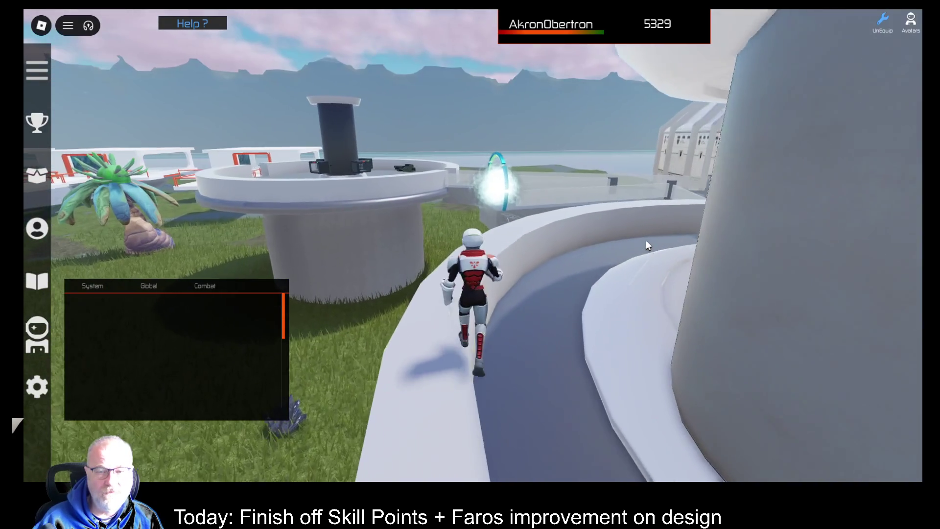
pyautogui.press('w')
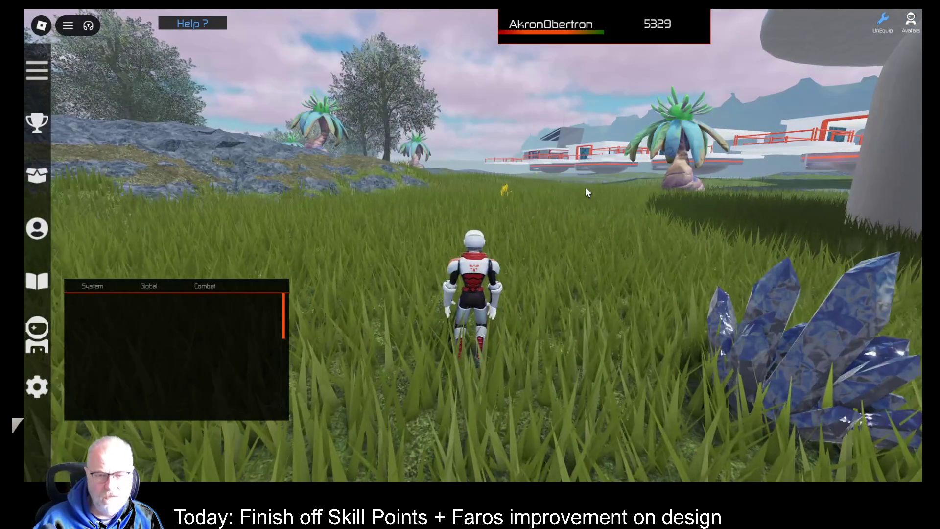
# - Spawn the camo jeep and blue pickup, pick up the pickup with E, and board the jeep
pyautogui.press('w')
pyautogui.press('w')
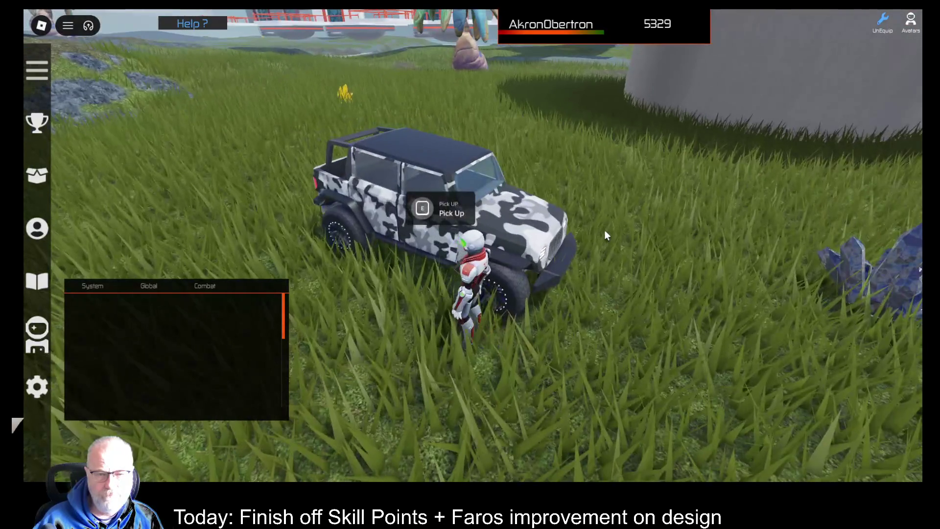
pyautogui.press('1')
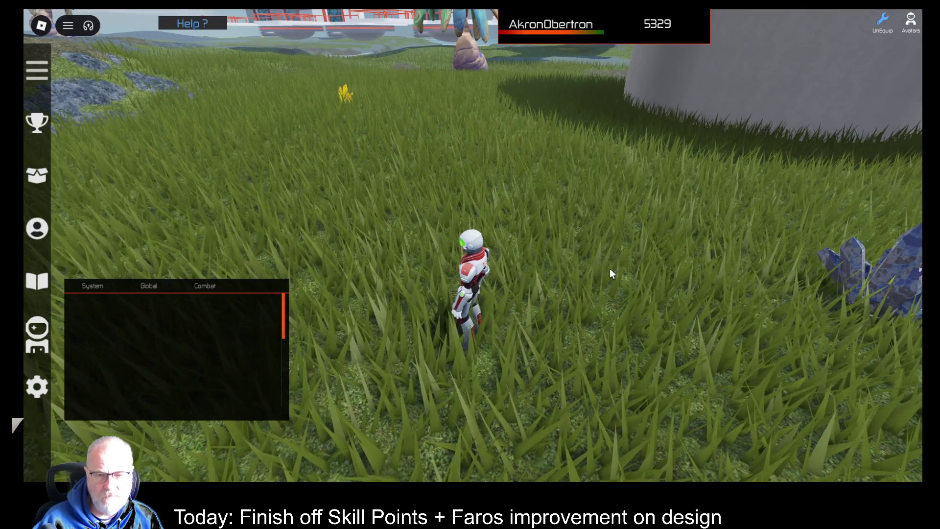
pyautogui.press('Right')
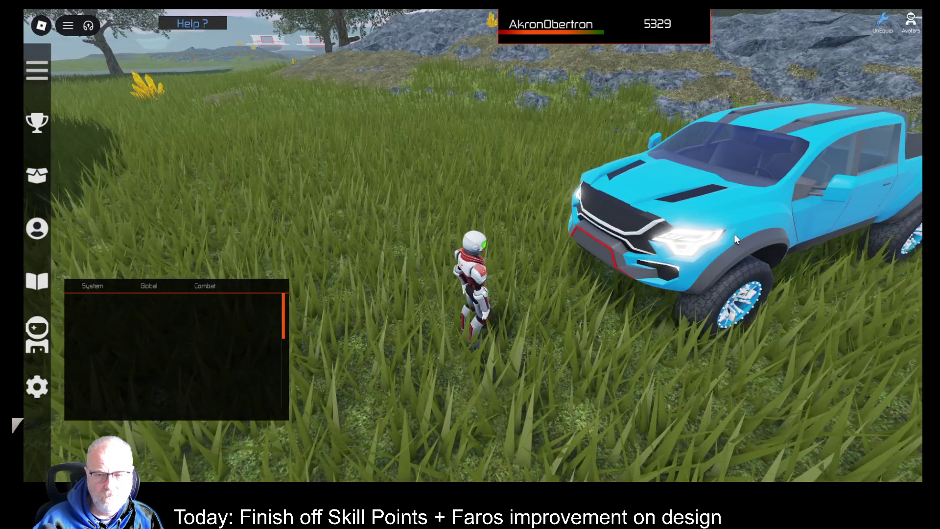
pyautogui.press('w')
pyautogui.press('s')
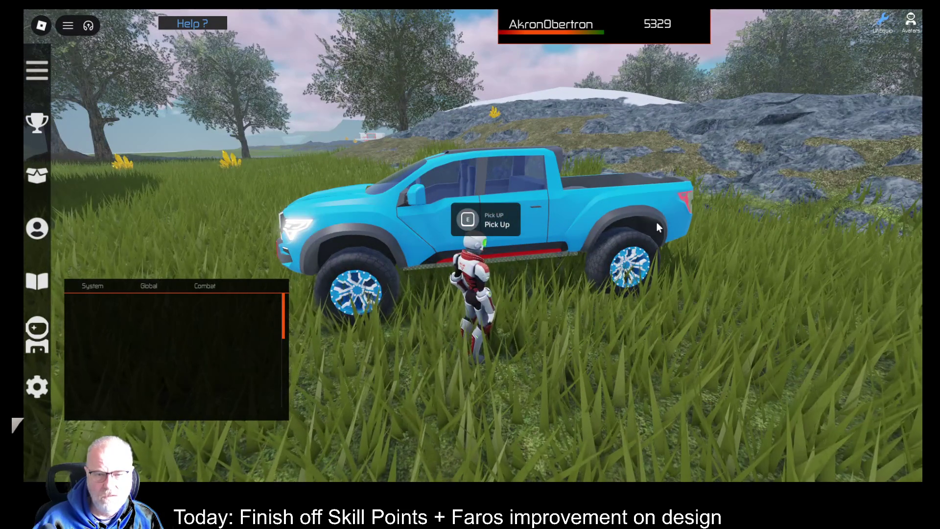
pyautogui.press('e')
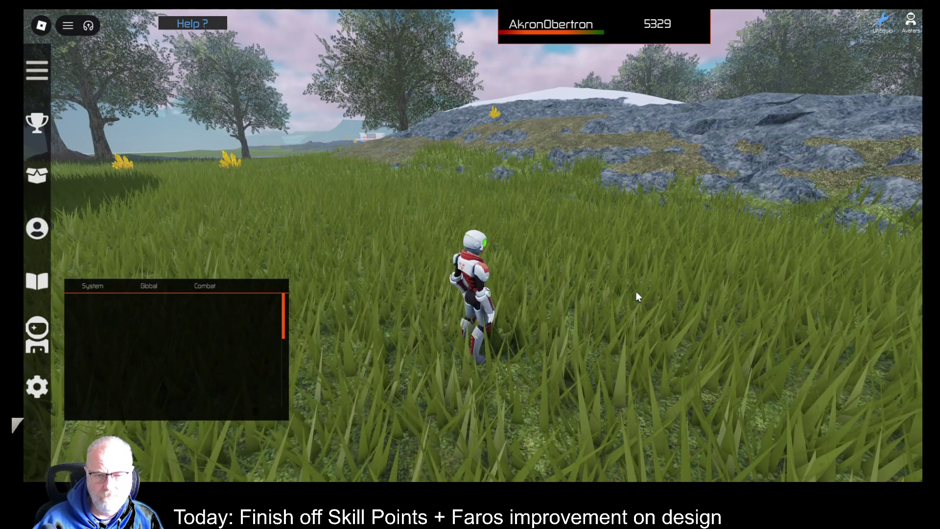
pyautogui.press('d')
pyautogui.press('w')
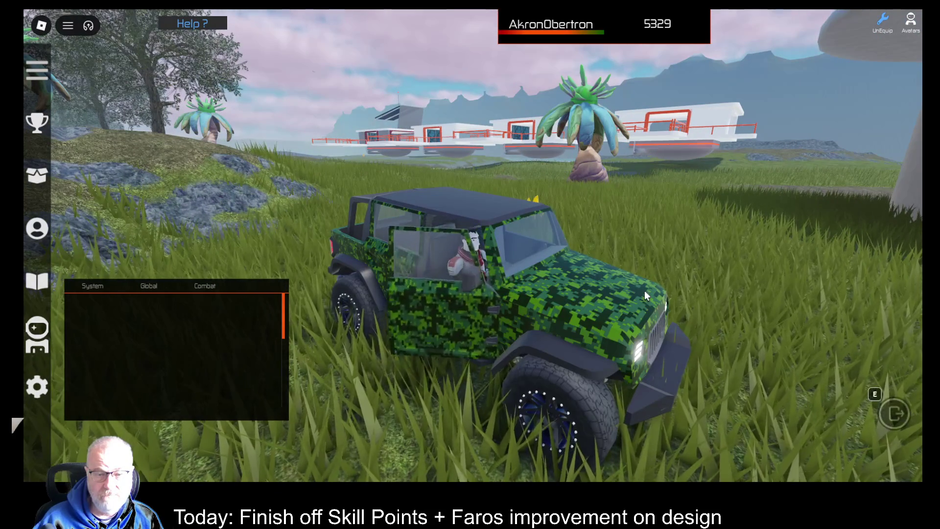
# - Hop out of the jeep and back in, then drive it with turns toward the station buildings
pyautogui.press('space')
pyautogui.press('a')
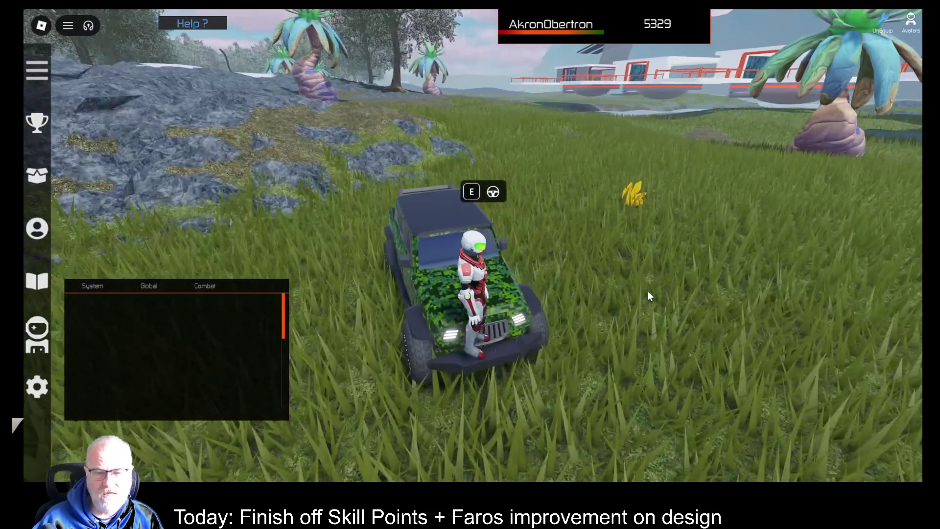
pyautogui.press('w')
pyautogui.press('d')
pyautogui.press('s')
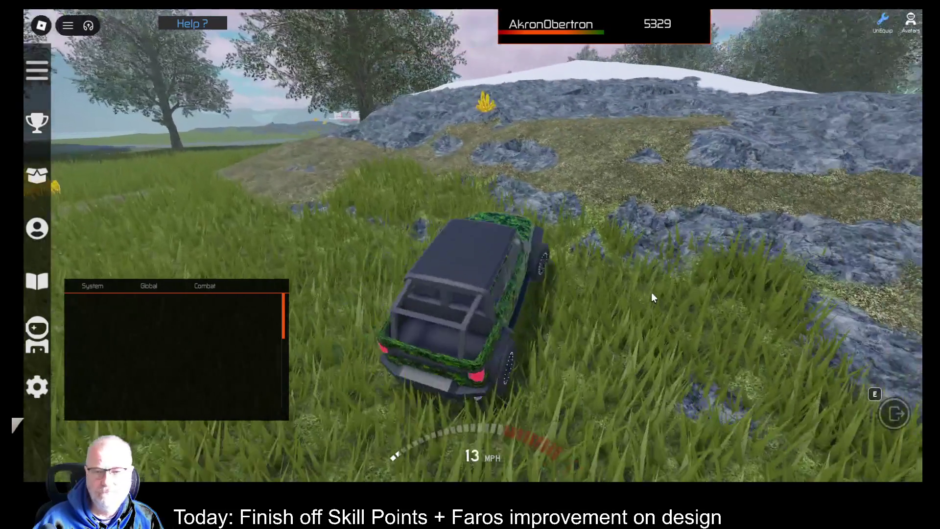
pyautogui.press('w')
pyautogui.press('a')
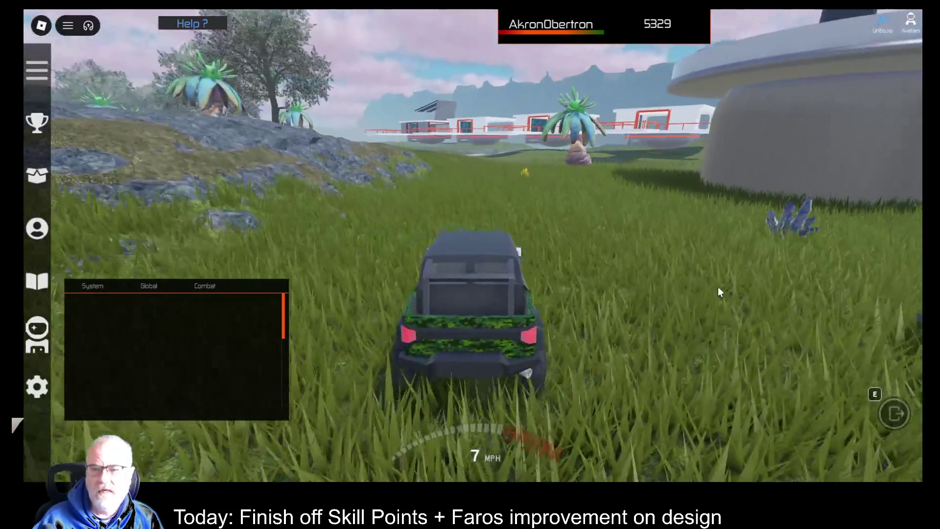
pyautogui.press('w')
pyautogui.press('a')
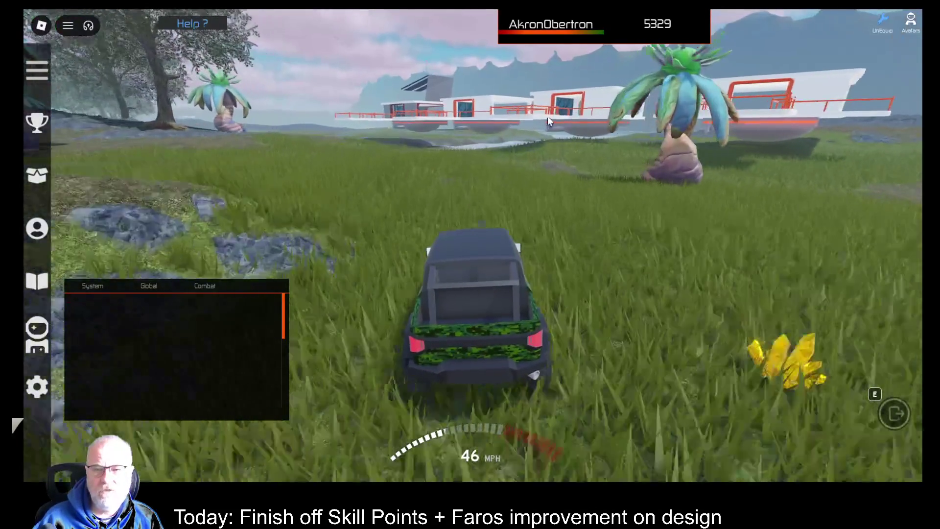
pyautogui.press('s')
pyautogui.press('w')
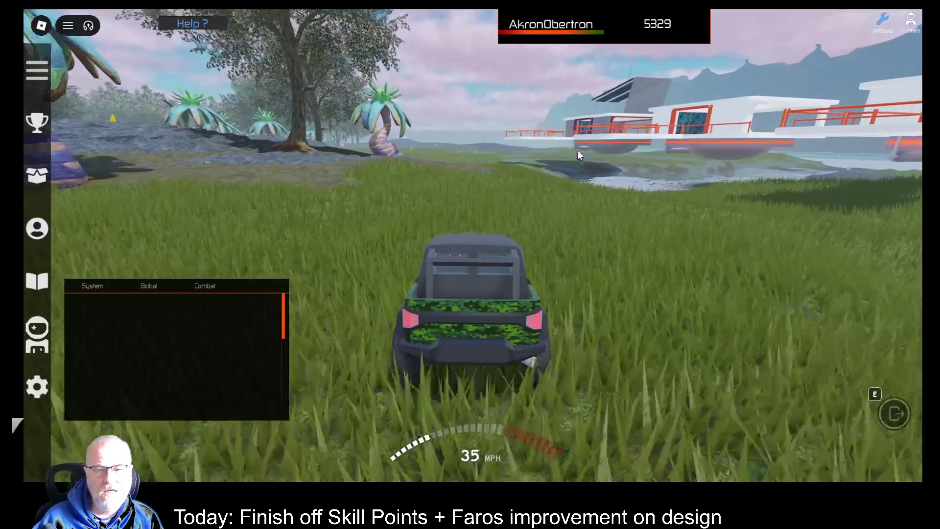
# - Swing the jeep left and right across the field toward the palm tree and rocky hills
pyautogui.press('a')
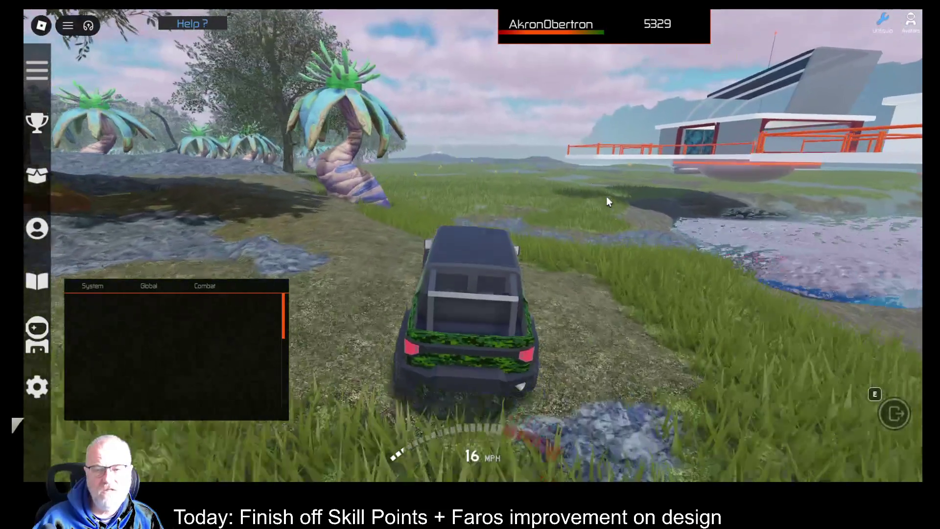
pyautogui.press('w')
pyautogui.press('a')
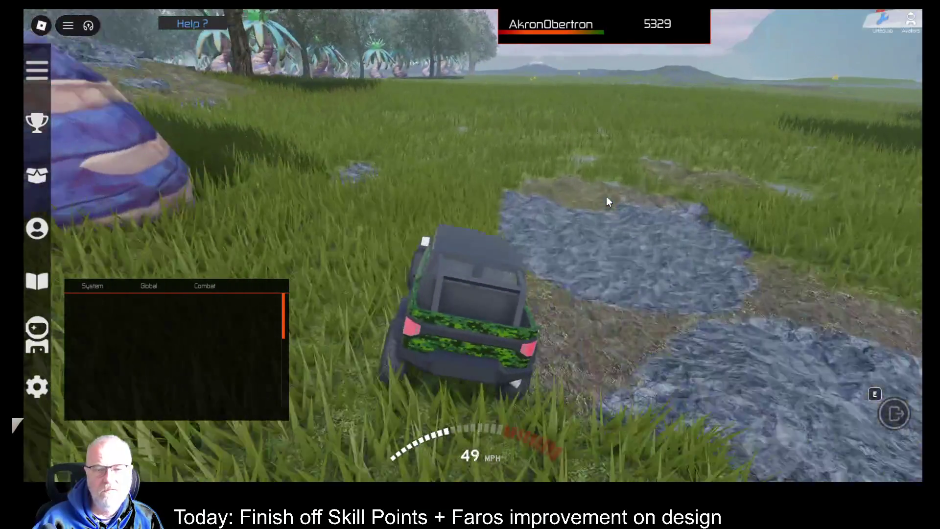
pyautogui.press('s')
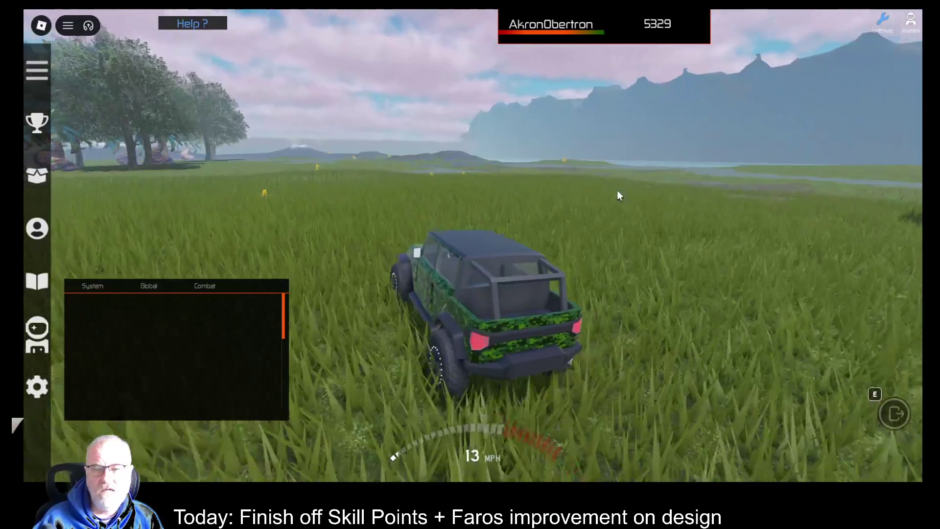
pyautogui.press('d')
pyautogui.press('w')
pyautogui.press('a')
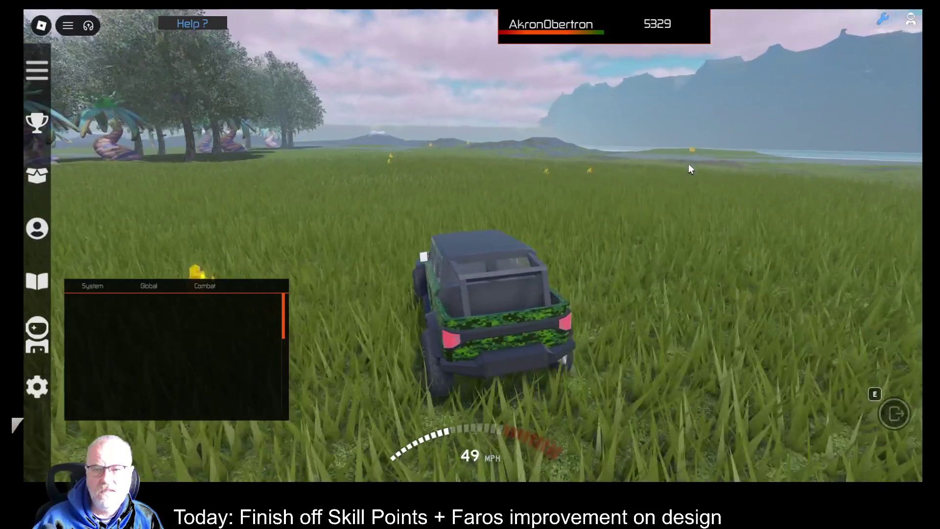
pyautogui.press('d')
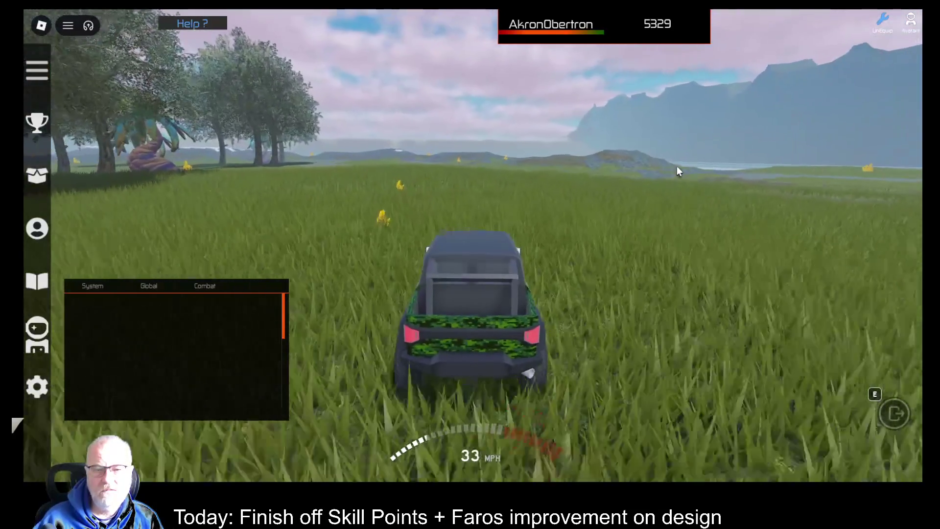
pyautogui.press('w')
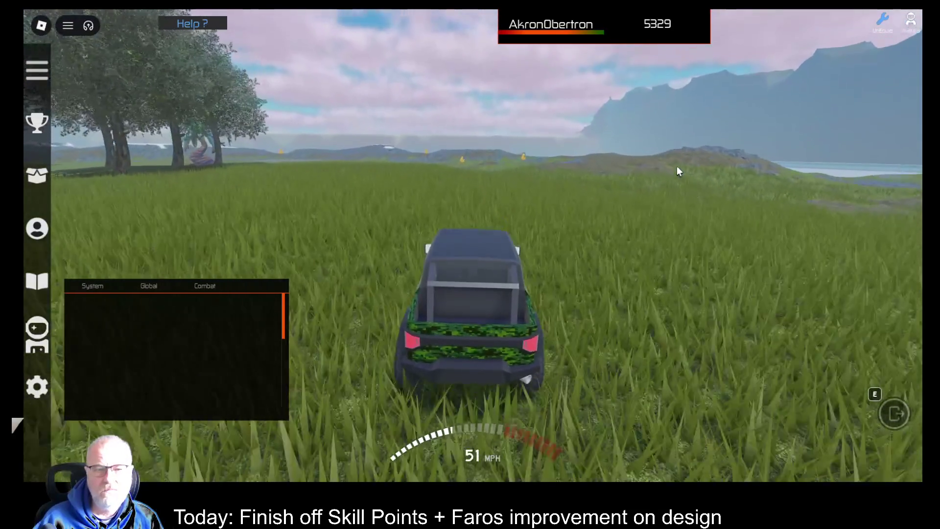
pyautogui.press('a')
pyautogui.press('a')
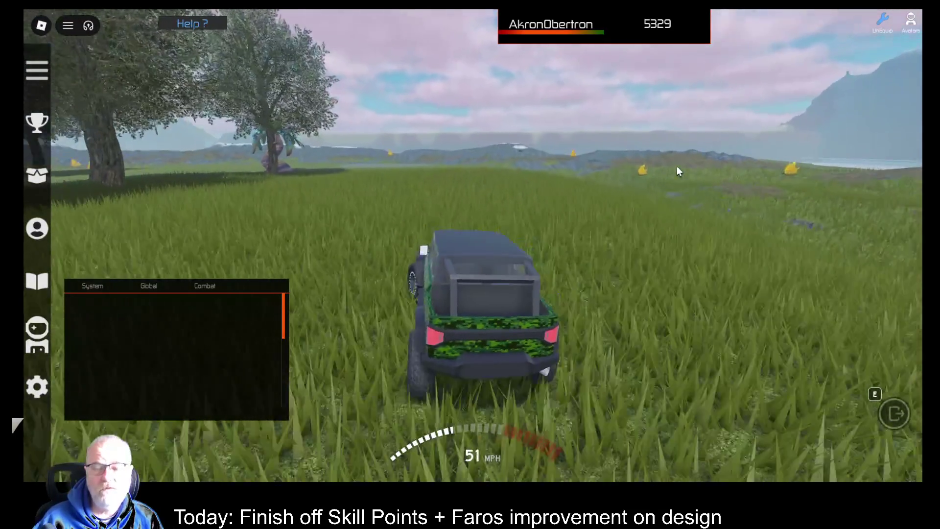
pyautogui.press('d')
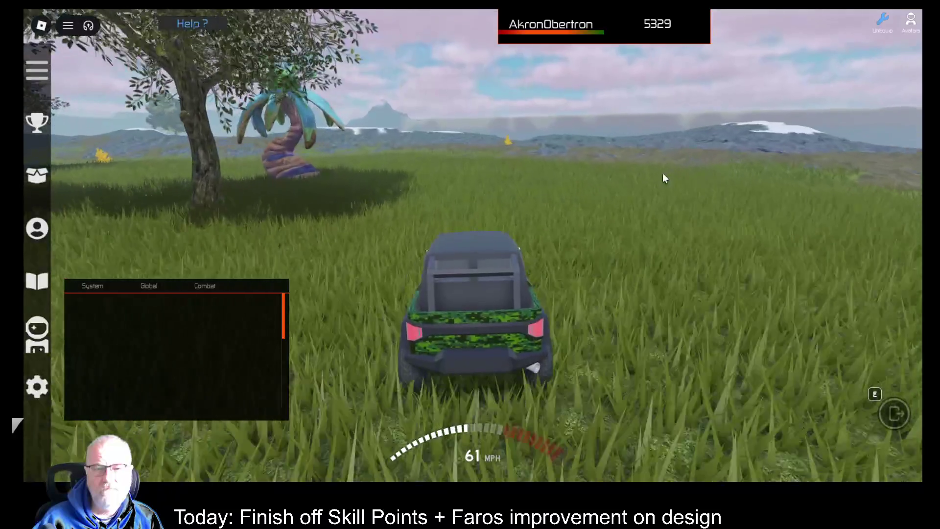
pyautogui.press('a')
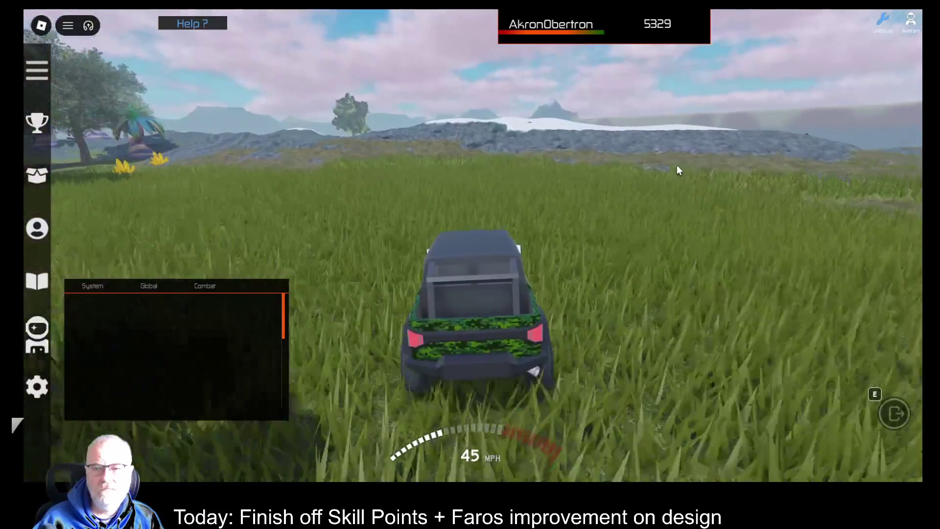
pyautogui.press('s')
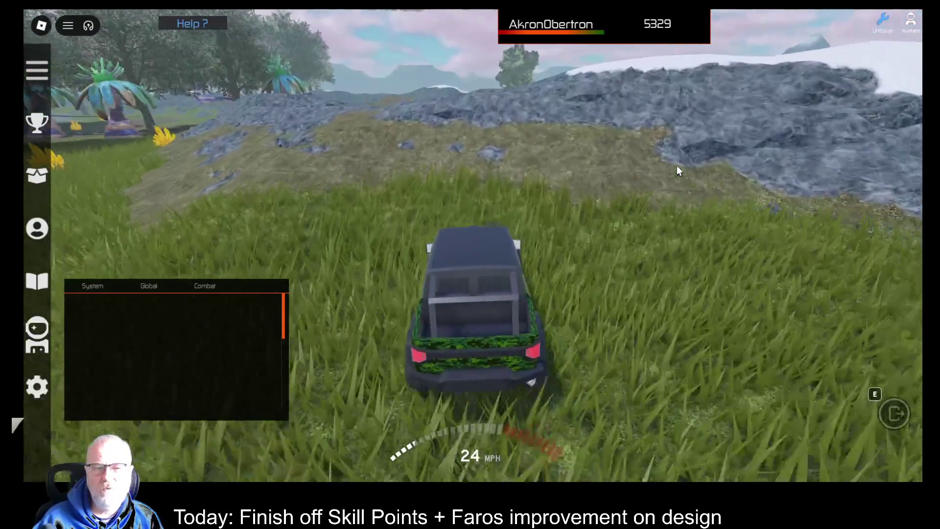
pyautogui.press('w')
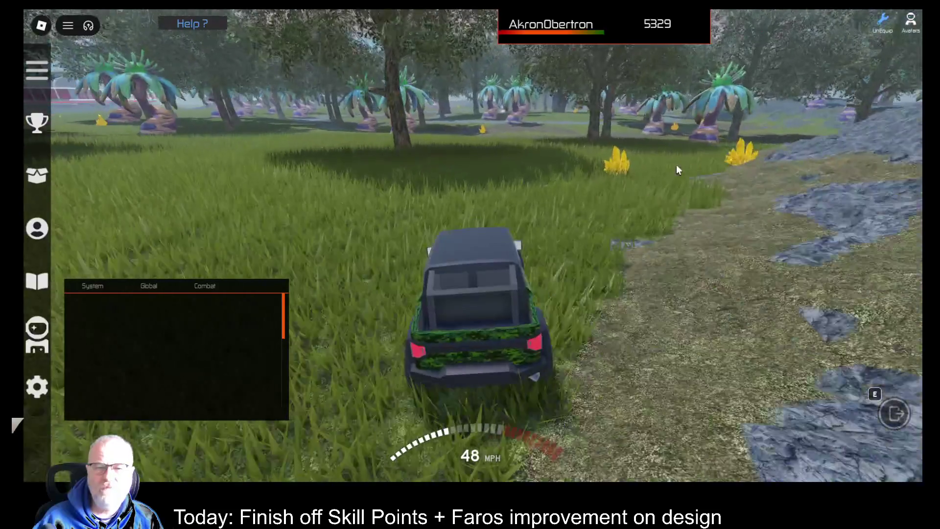
# - Drive over the rocky ground and mound, then across the grass field up the grassy rise
pyautogui.press('a')
pyautogui.press('d')
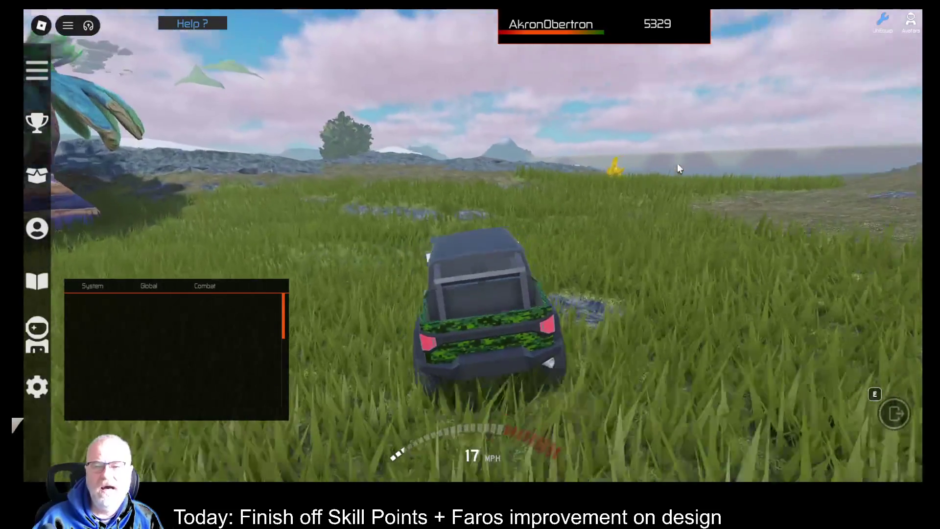
pyautogui.press('w')
pyautogui.press('d')
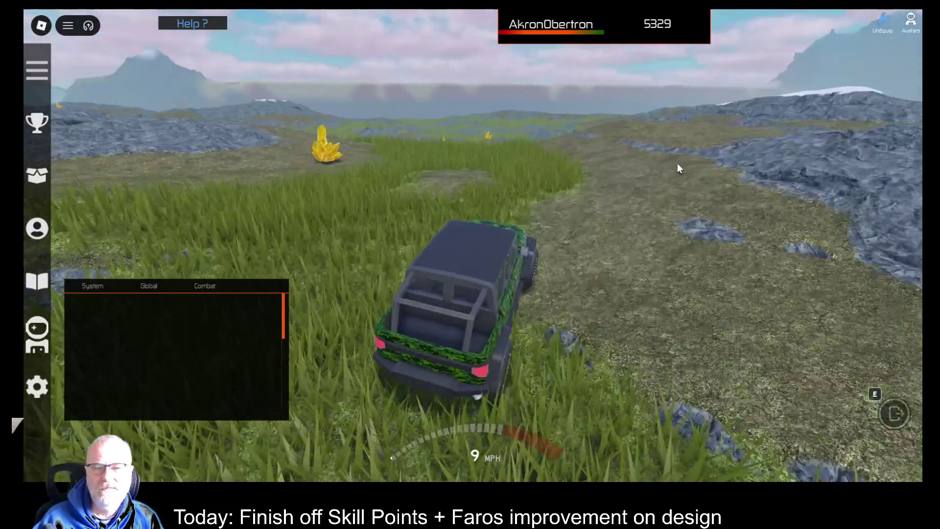
pyautogui.press('w')
pyautogui.press('w')
pyautogui.press('a')
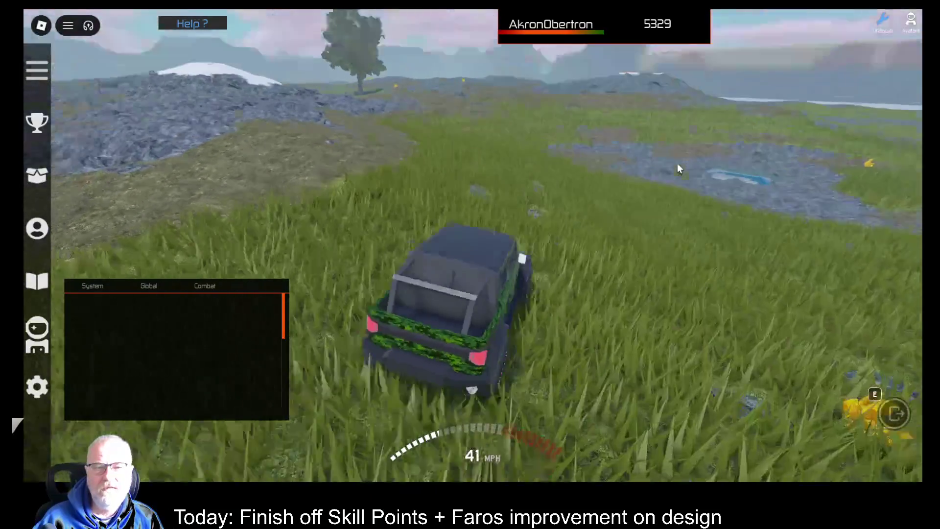
pyautogui.press('w')
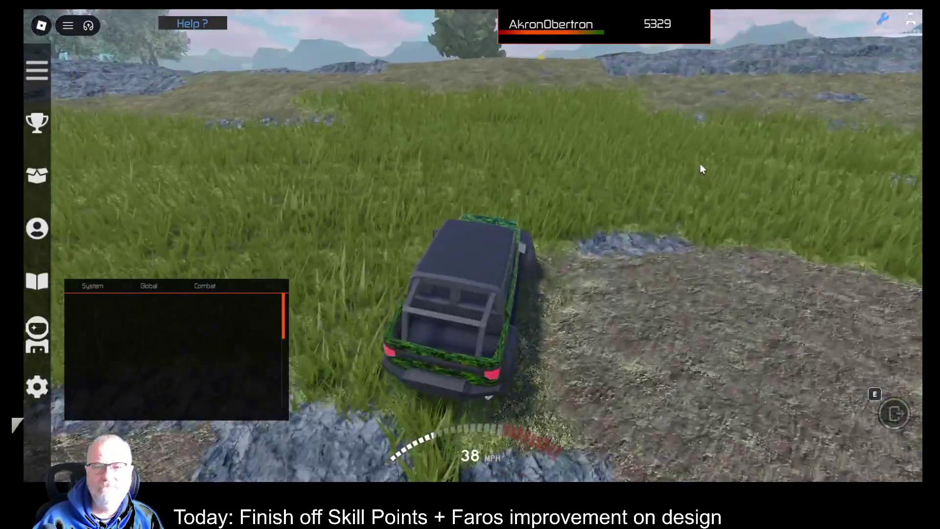
pyautogui.press('w')
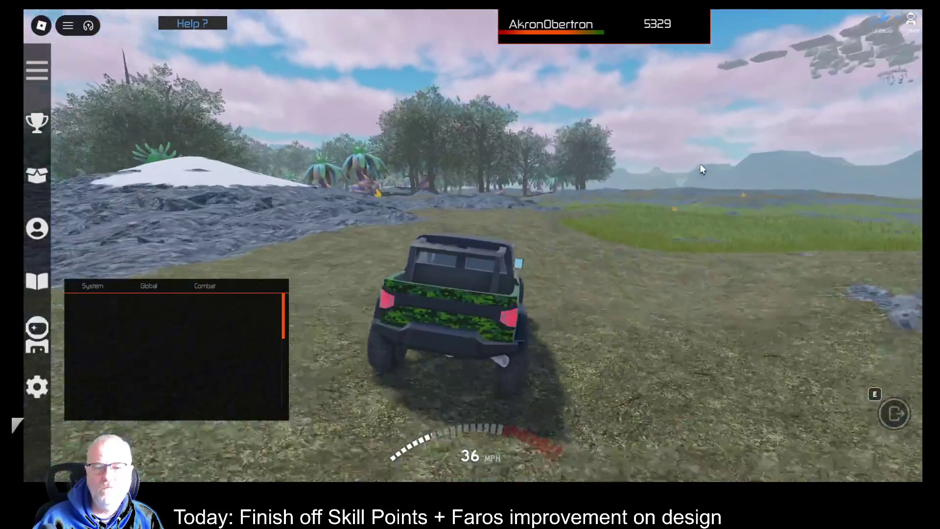
pyautogui.press('w')
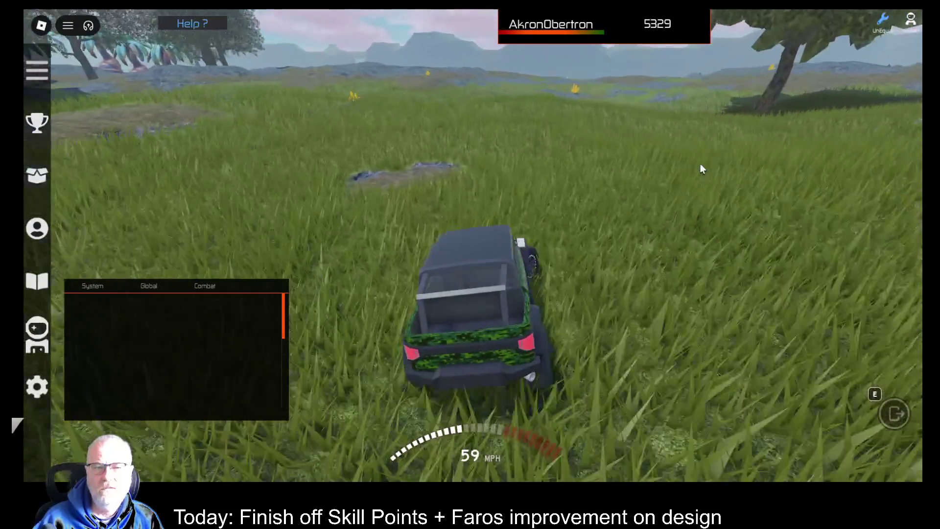
pyautogui.press('w')
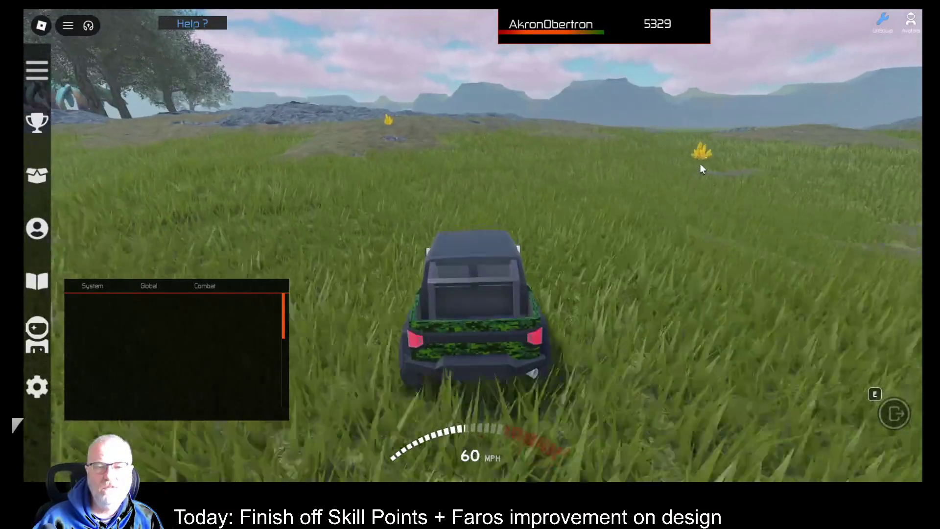
pyautogui.press('s')
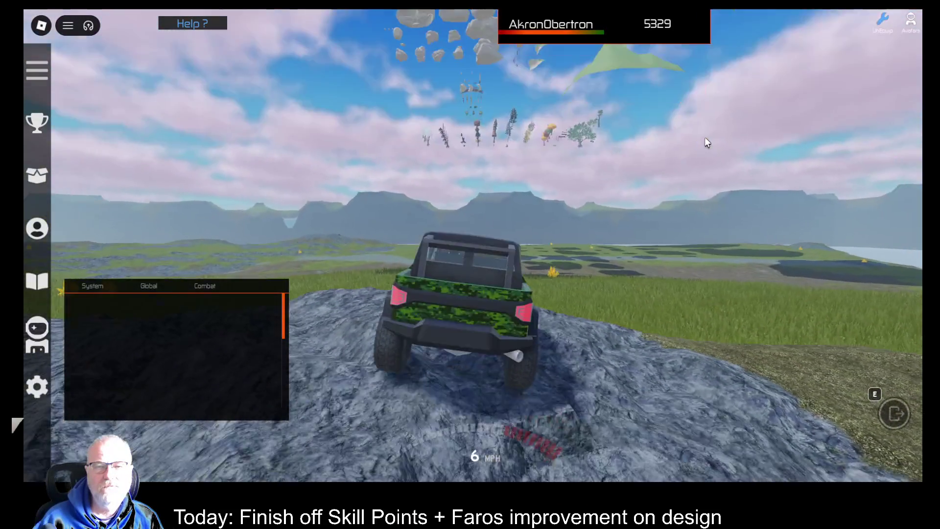
pyautogui.press('w')
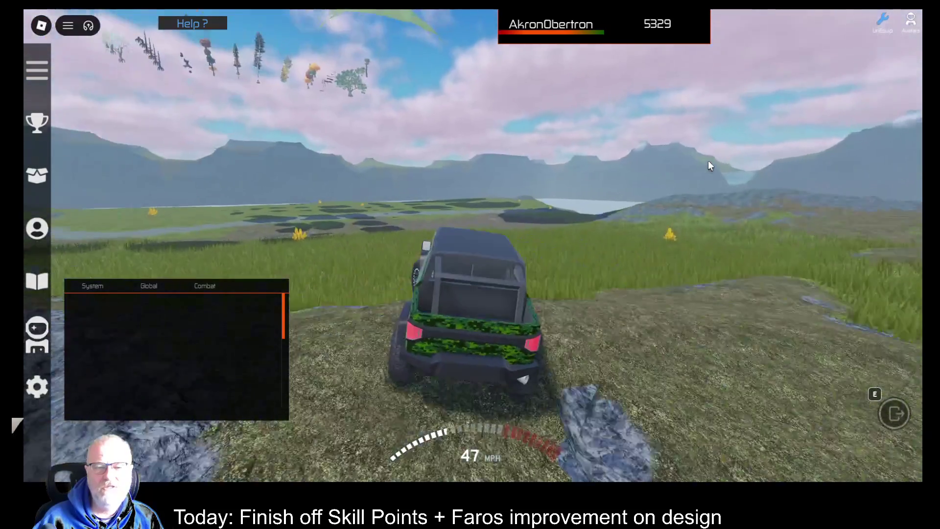
pyautogui.press('d')
pyautogui.press('a')
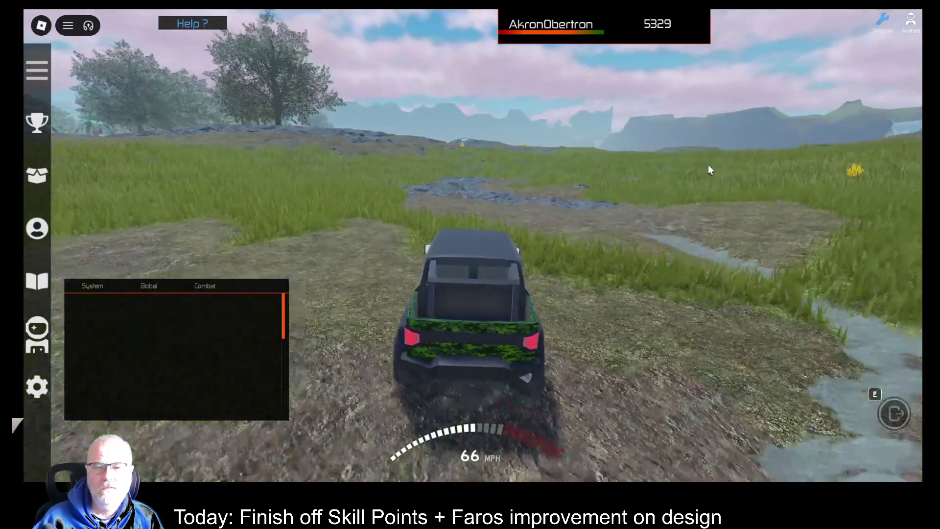
pyautogui.press('d')
pyautogui.press('w')
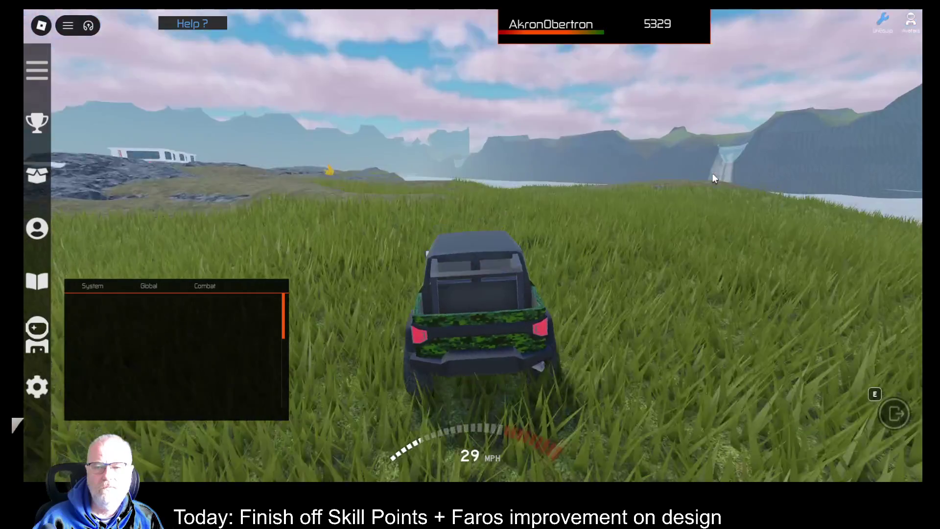
# - Leave the jeep and run toward the crystal, stopping to face the lake and waterfall
pyautogui.press('e')
pyautogui.press('w')
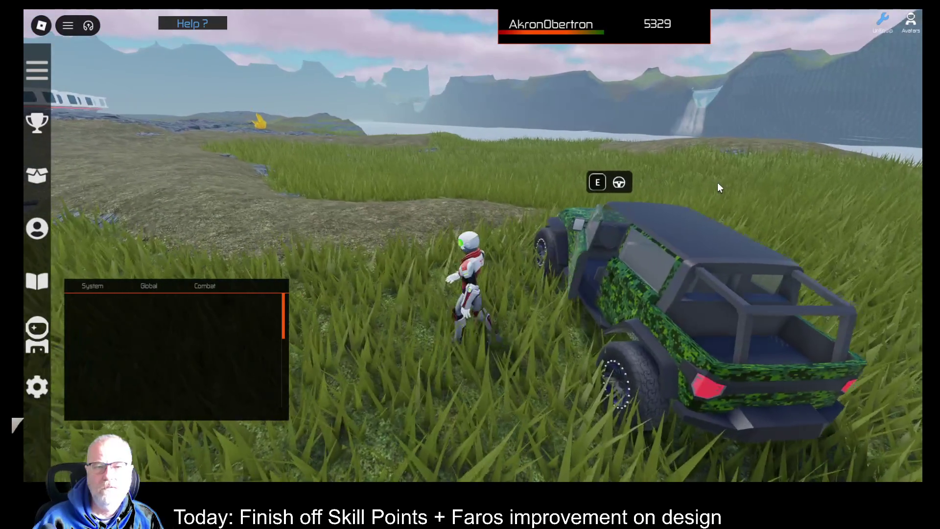
pyautogui.press('w')
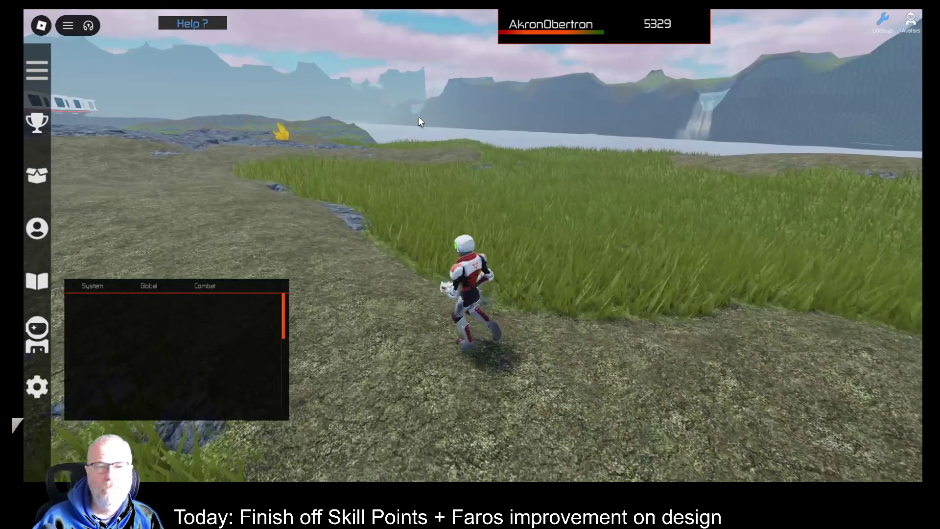
pyautogui.press('w')
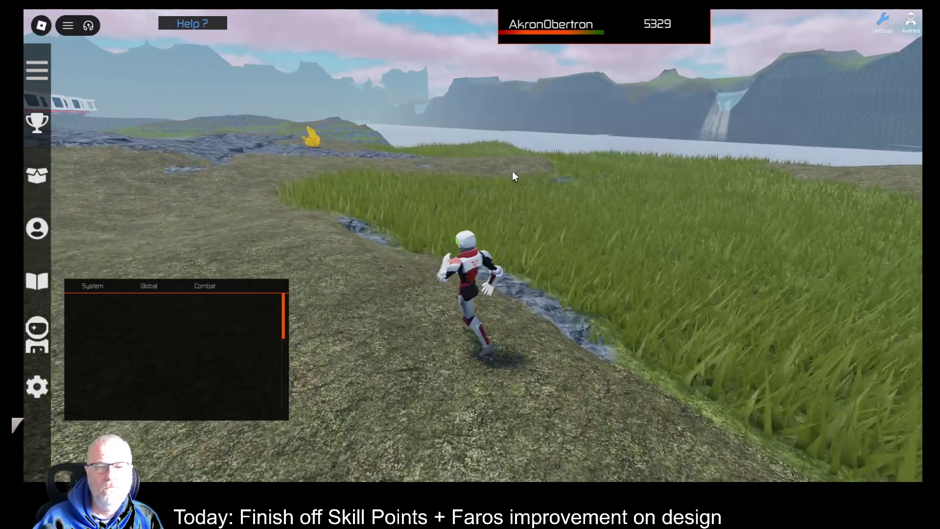
pyautogui.press('w')
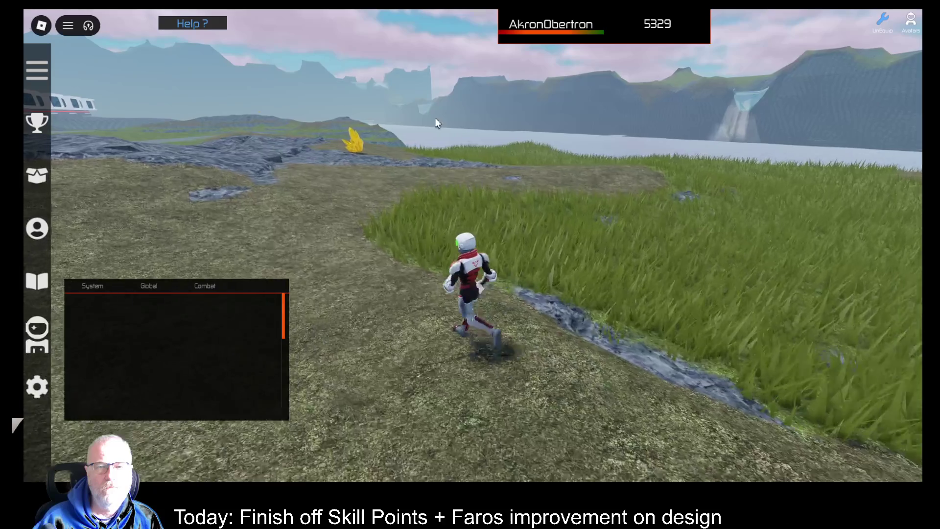
pyautogui.press('w')
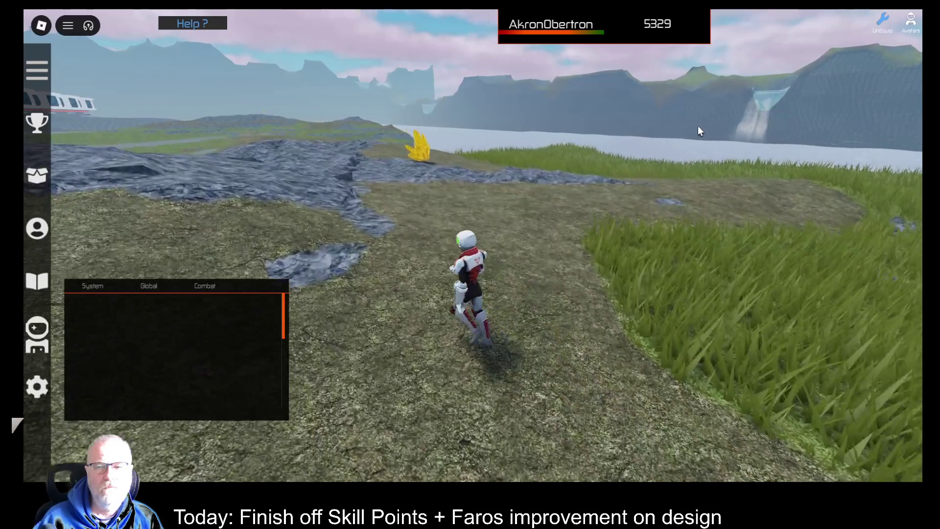
pyautogui.press('w')
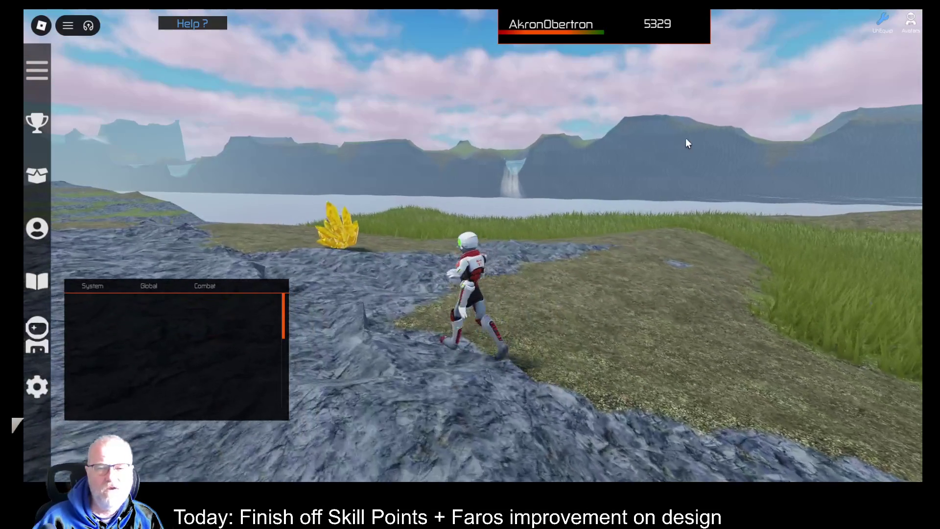
pyautogui.press('w')
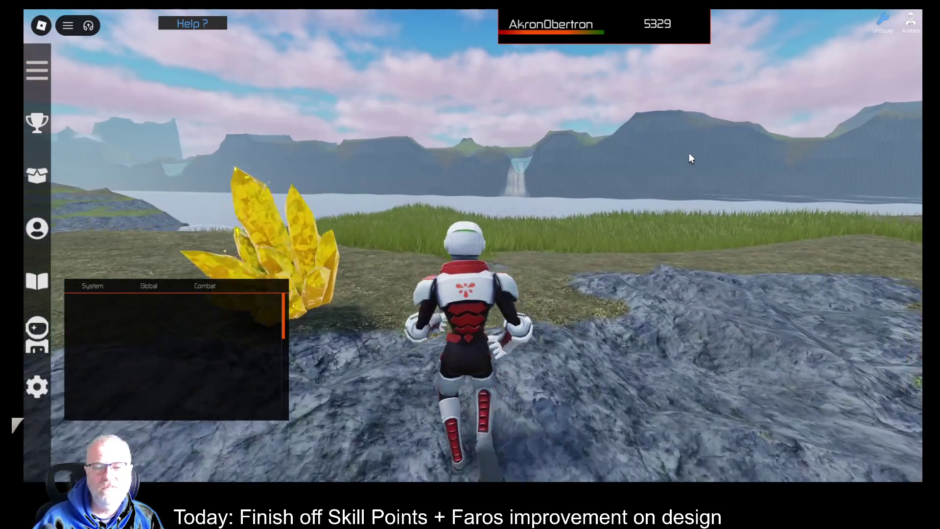
# - Run across the grass along the lake up to the cliff edge
pyautogui.scroll(2, 689, 159)
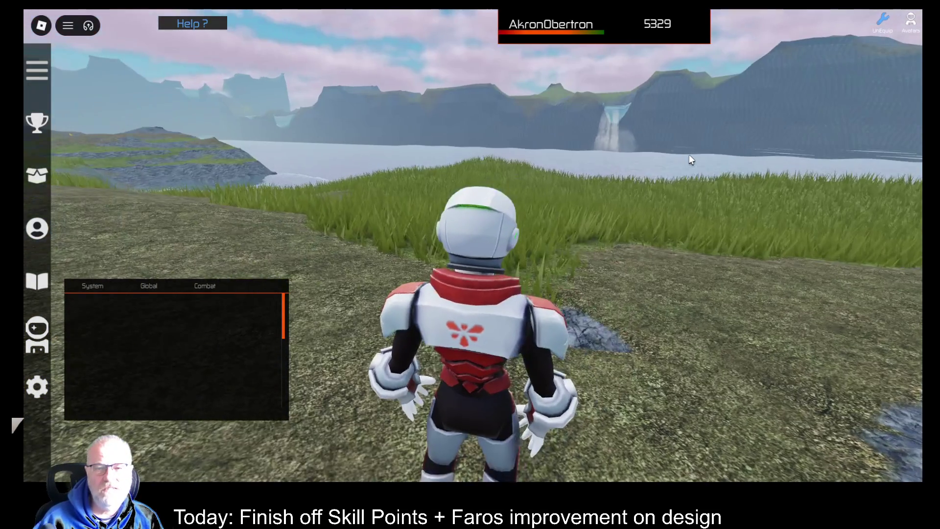
pyautogui.press('d')
pyautogui.press('s')
pyautogui.scroll(3, 688, 169)
pyautogui.press('w')
pyautogui.scroll(-3, 688, 171)
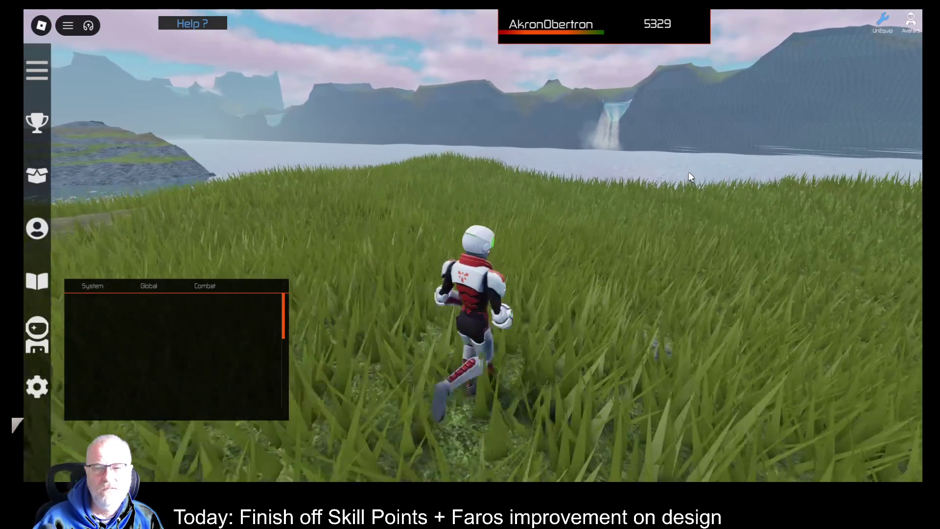
pyautogui.press('w')
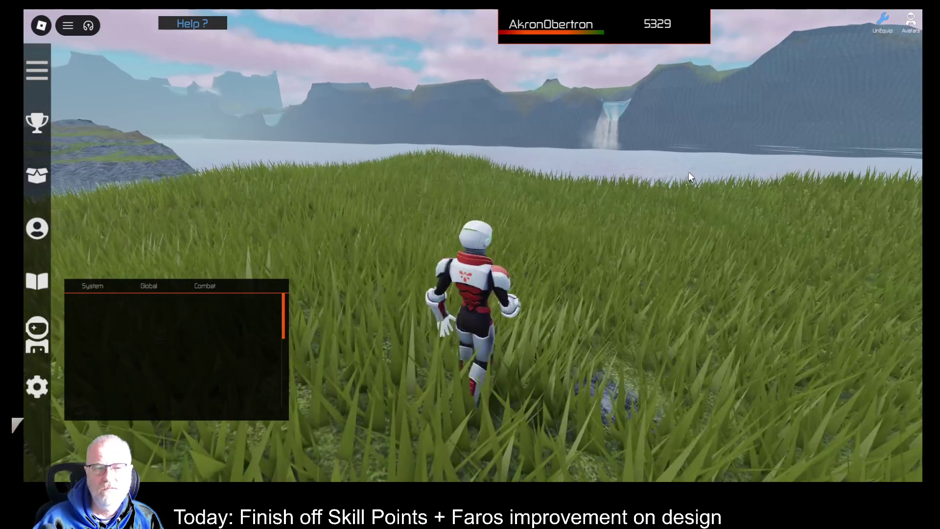
pyautogui.press('w')
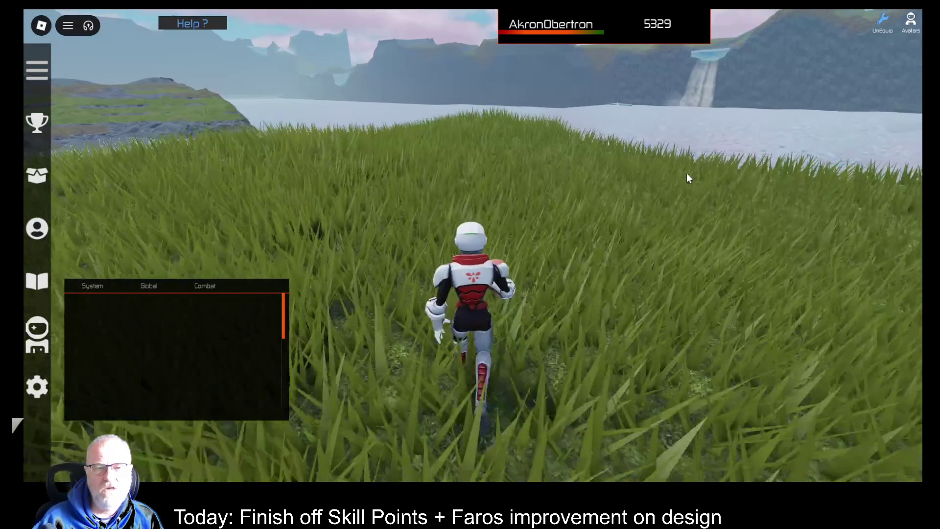
pyautogui.press('a')
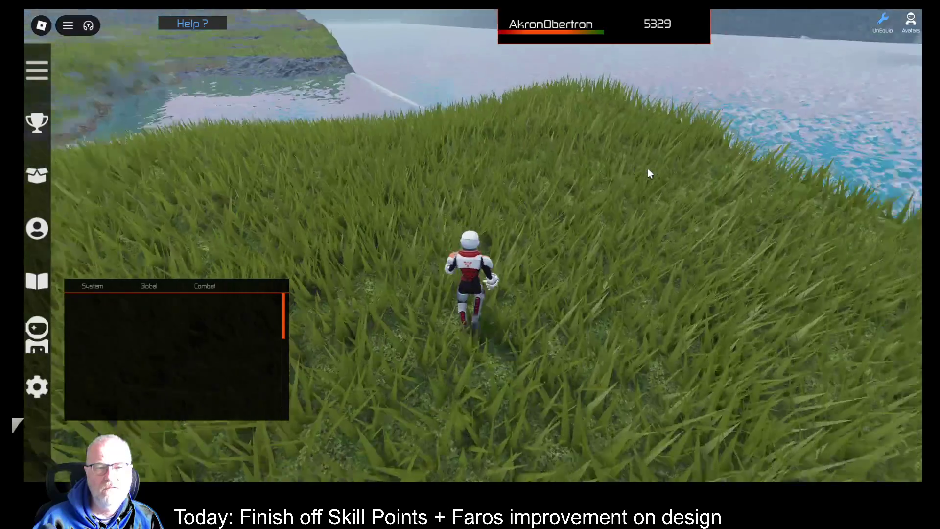
pyautogui.press('w')
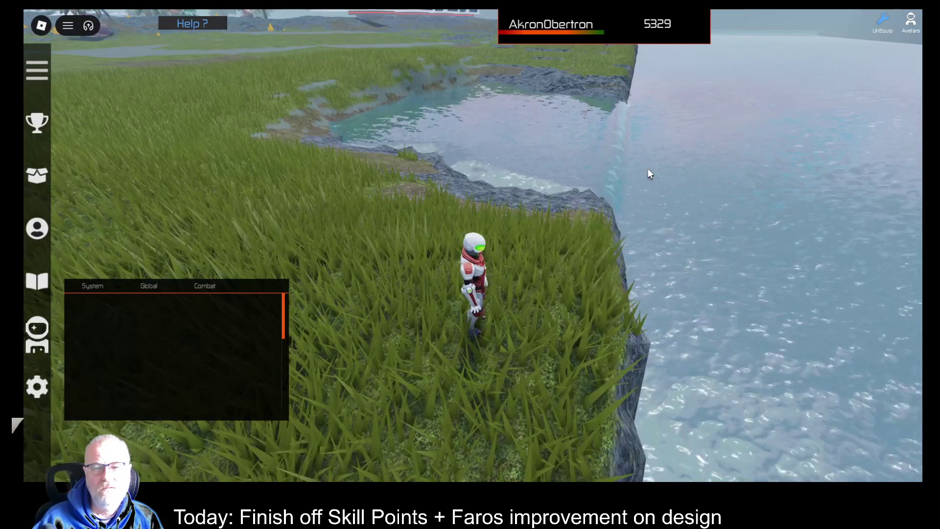
pyautogui.press('a')
pyautogui.press('w')
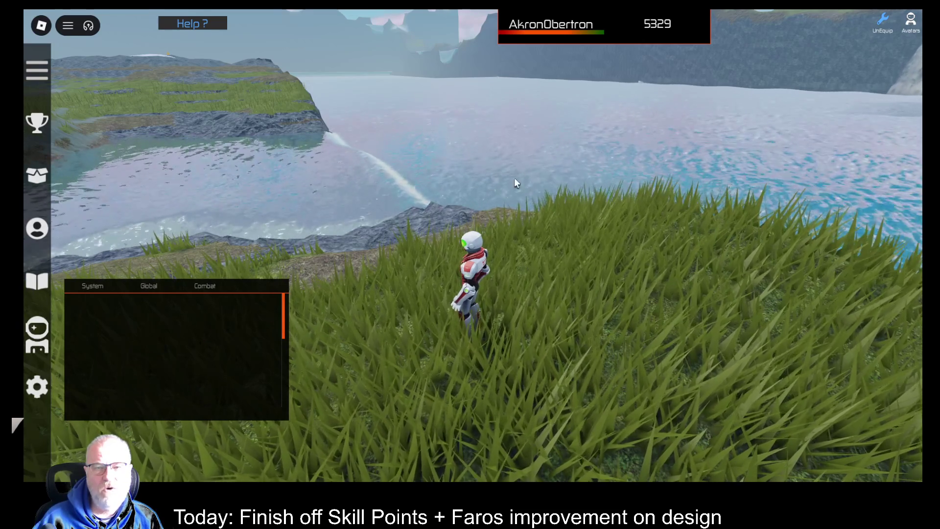
# - Swing the camera to view the waterfall, then turn to survey the lake shore and open field
pyautogui.moveTo(574, 222)
pyautogui.mouseDown()
pyautogui.moveTo(585, 203)
pyautogui.moveTo(513, 125)
pyautogui.mouseUp()
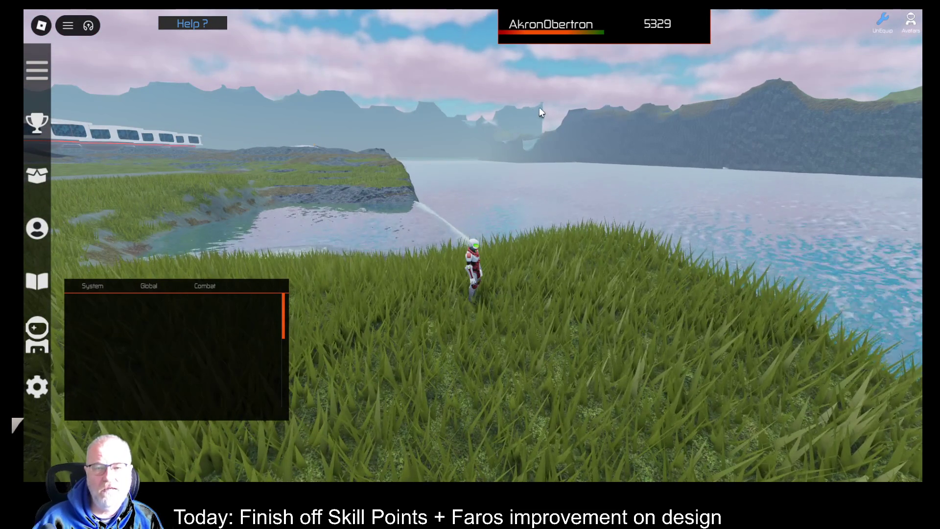
pyautogui.press('Left')
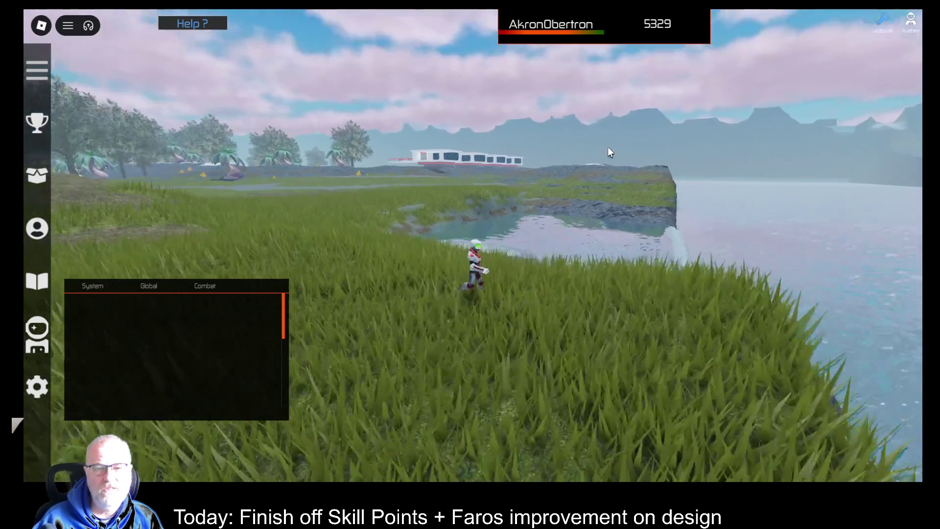
pyautogui.press('Left')
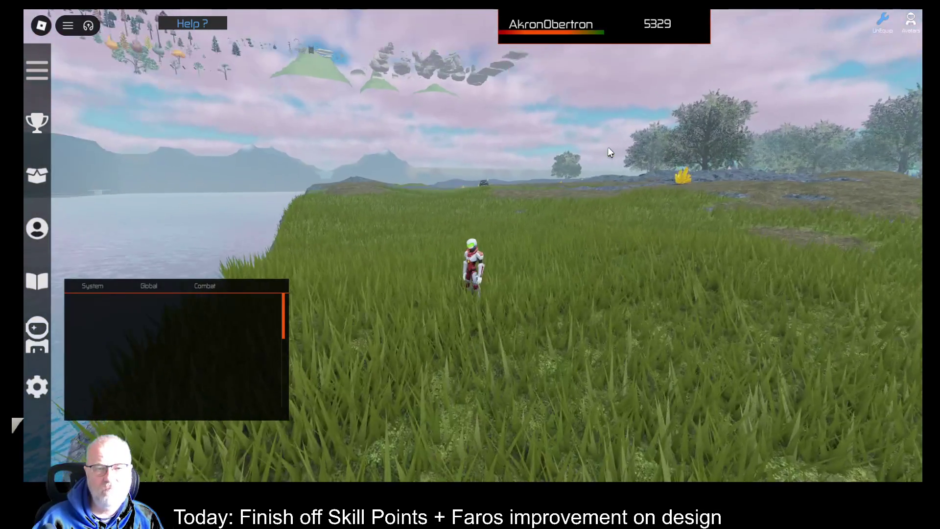
pyautogui.press('Left')
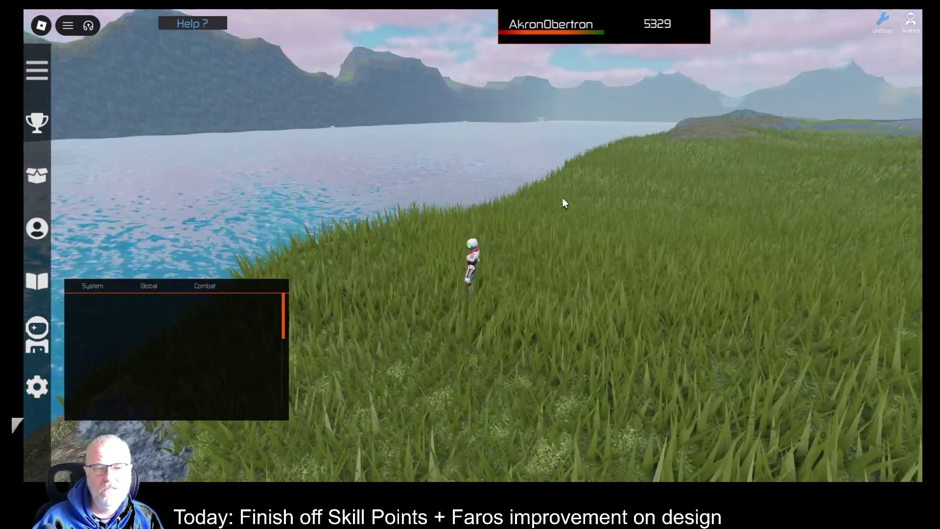
pyautogui.press('Left')
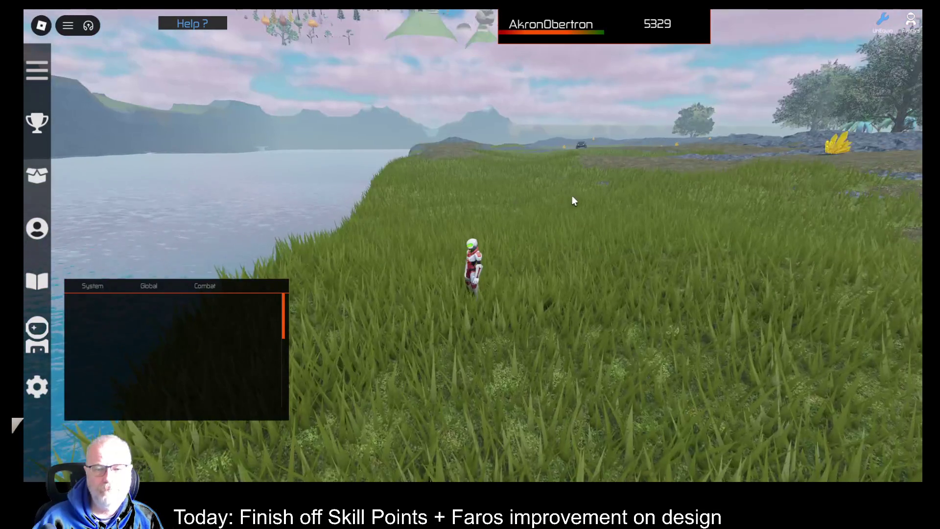
pyautogui.press('Left')
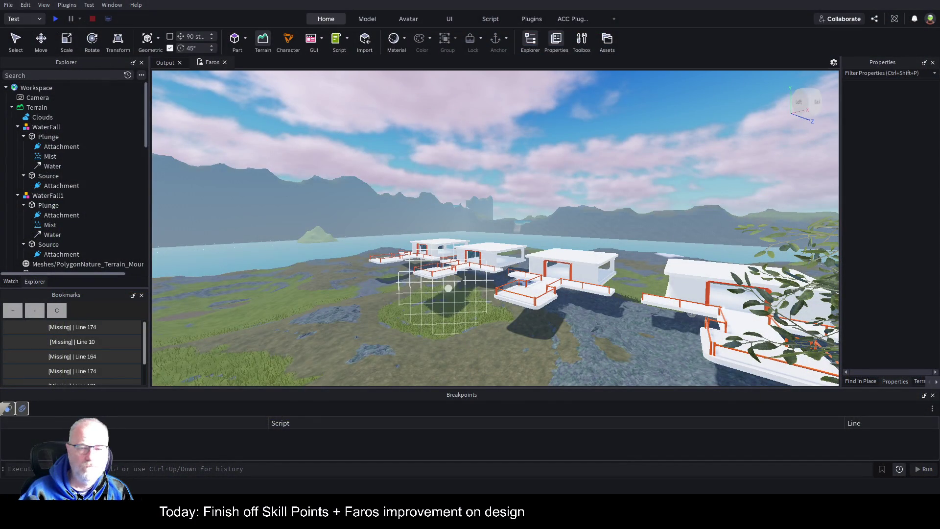
# - Collapse WaterFall, WaterFall1 and Terrain in Explorer, then select and frame the floating-trees Folder
pyautogui.scroll(10, 556, 249)
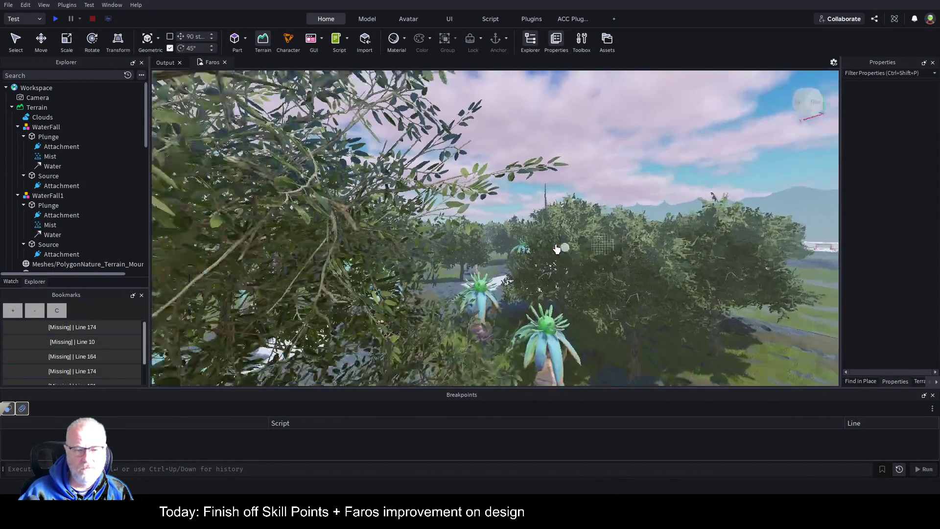
pyautogui.moveTo(556, 249); pyautogui.dragTo(552, 247)
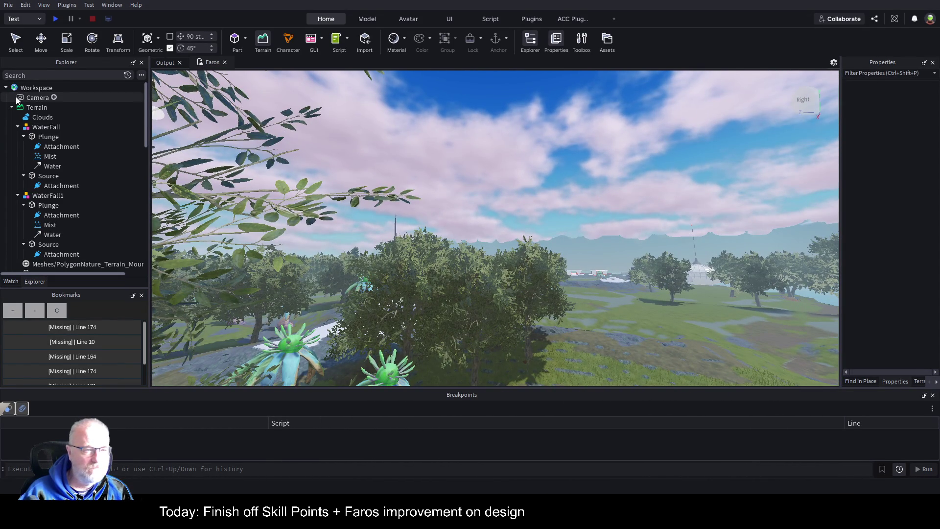
pyautogui.click(16, 126)
pyautogui.click(17, 137)
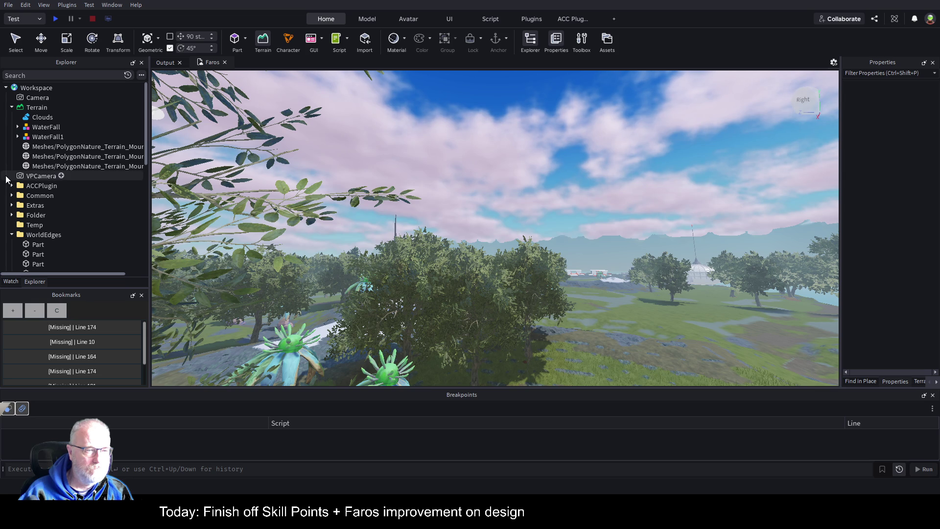
pyautogui.click(10, 107)
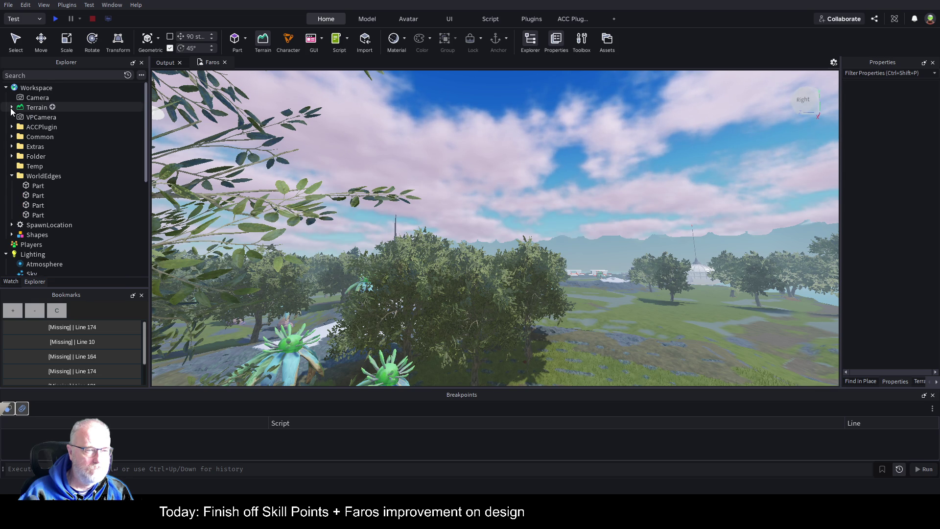
pyautogui.click(34, 155)
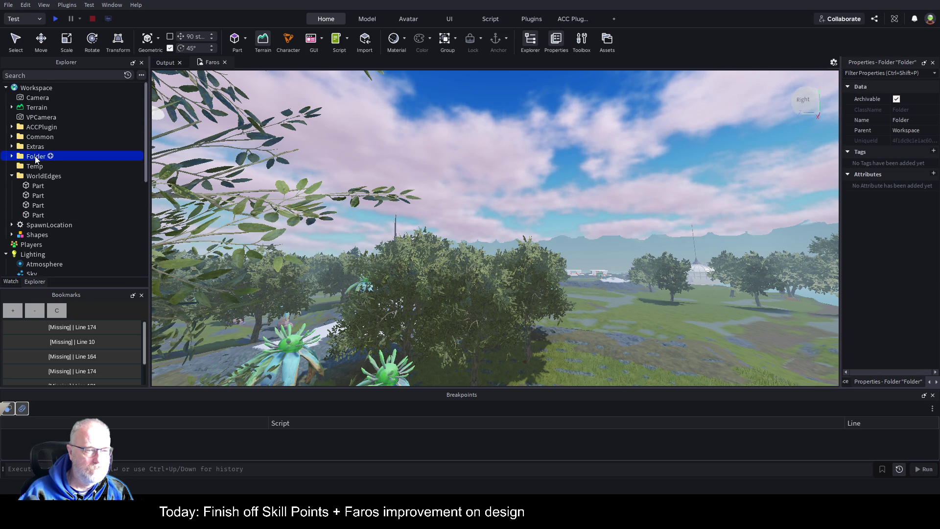
pyautogui.press('f')
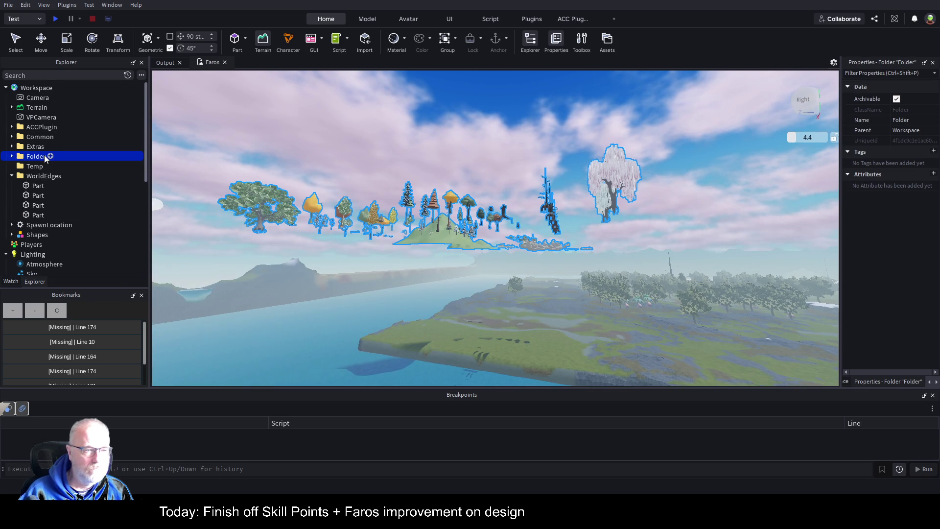
# - Move the Folder into ServerStorage to hide the trees, and save the Faros place
pyautogui.scroll(-3, 95, 226)
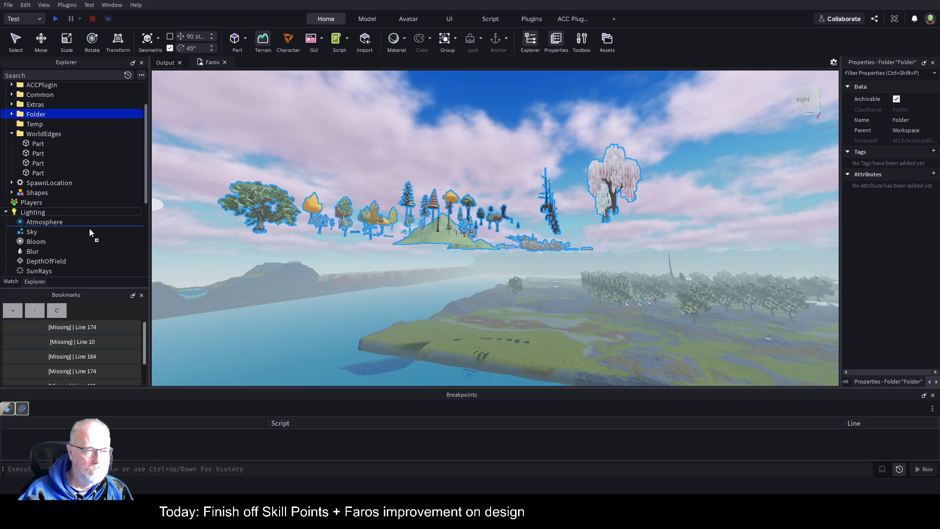
pyautogui.scroll(-6, 78, 232)
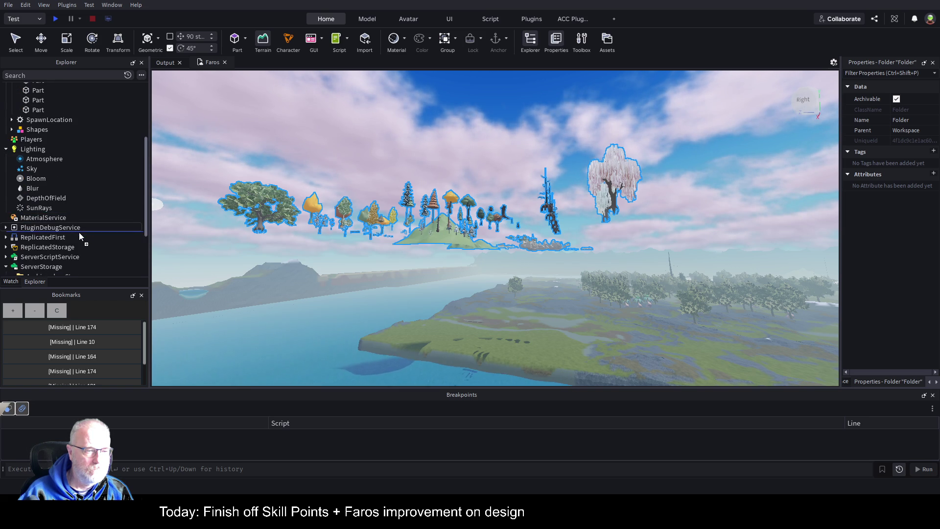
pyautogui.moveTo(78, 232); pyautogui.dragTo(37, 245)
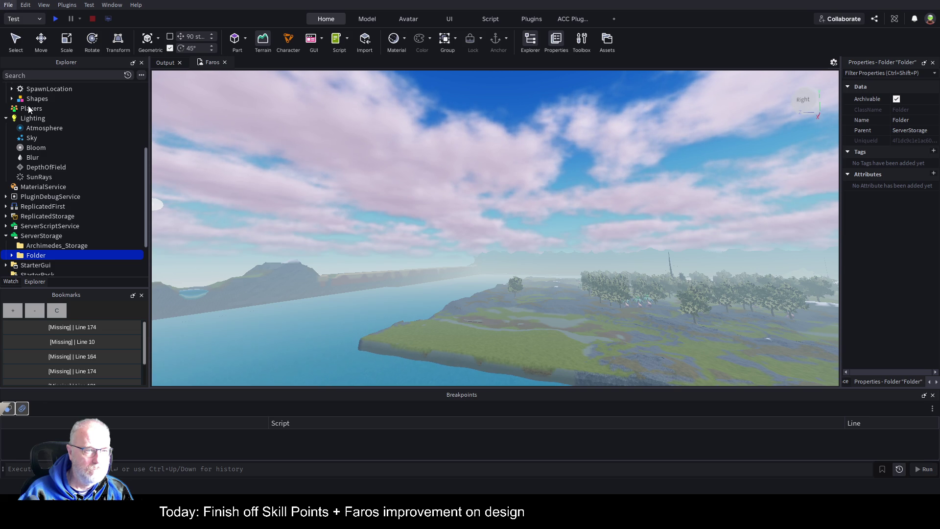
pyautogui.hotkey('ctrl', 's')
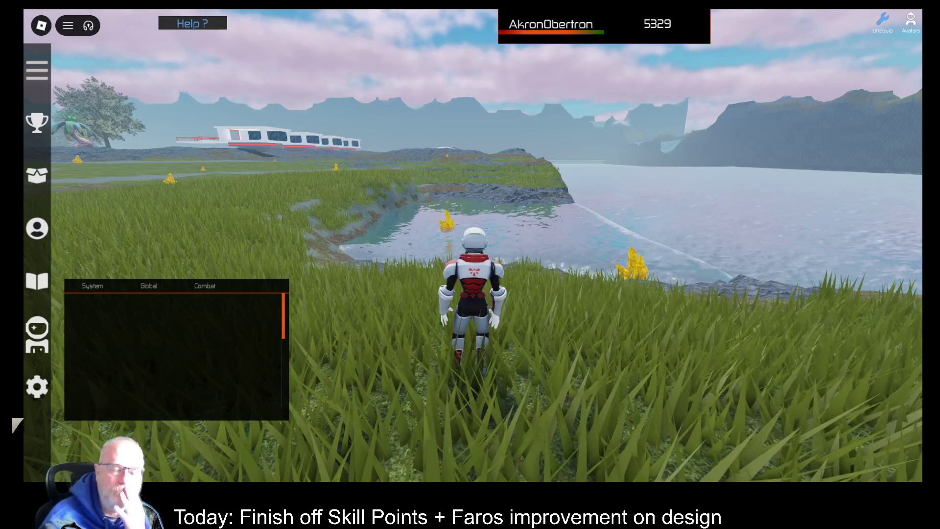
# - Swing the camera toward the train and pond
pyautogui.moveTo(608, 191); pyautogui.dragTo(548, 221)
# - Run toward the field, equip OOF001 from the Tools inventory, and scan the ground for Silver
pyautogui.press('w')
pyautogui.press('i')
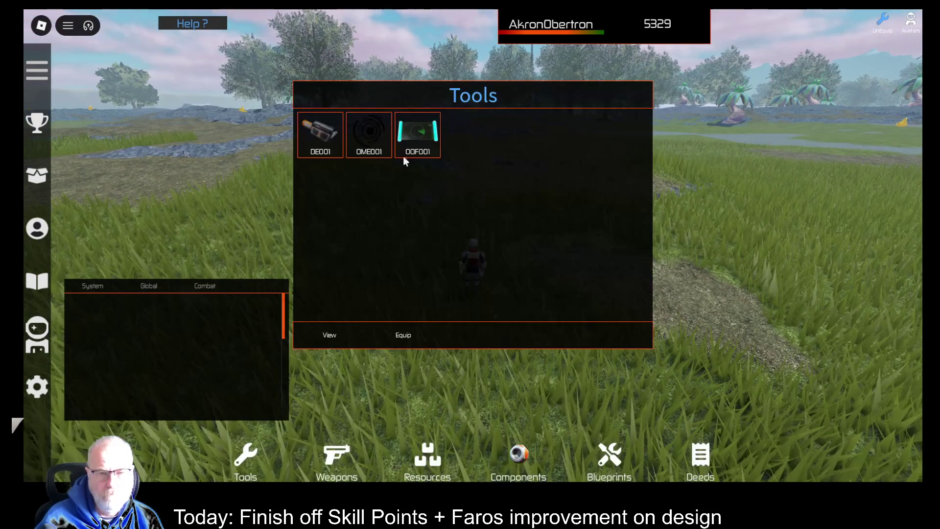
pyautogui.click(414, 131)
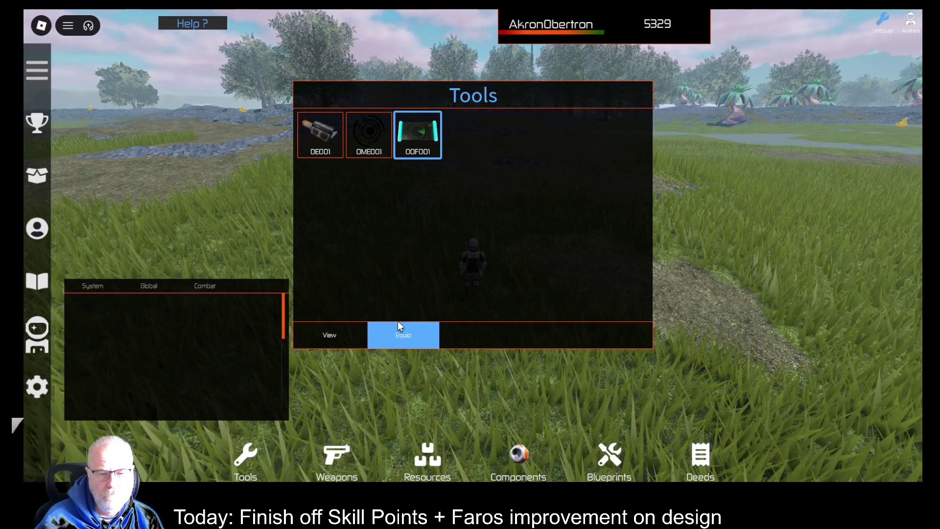
pyautogui.click(402, 335)
pyautogui.click(450, 317)
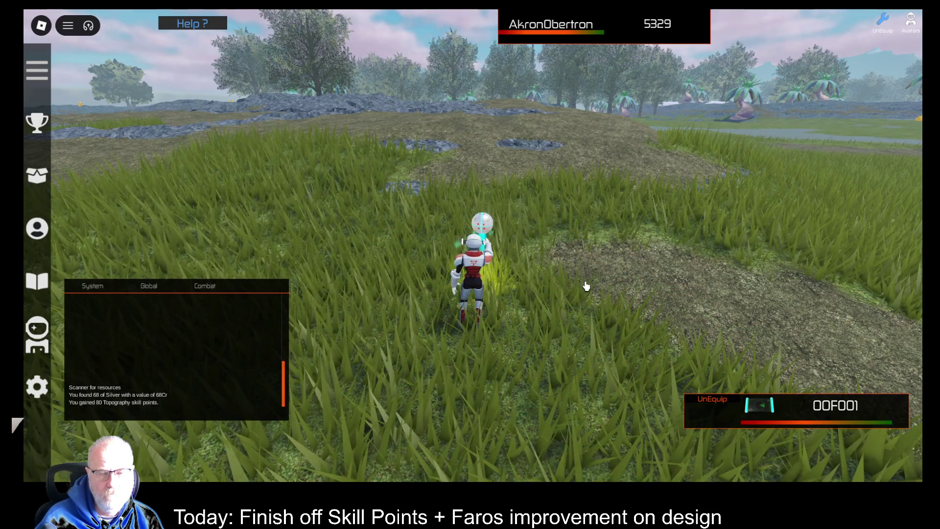
# - Equip the OME001 tool from the Tools inventory and turn the view toward the station
pyautogui.press('t')
pyautogui.click(357, 139)
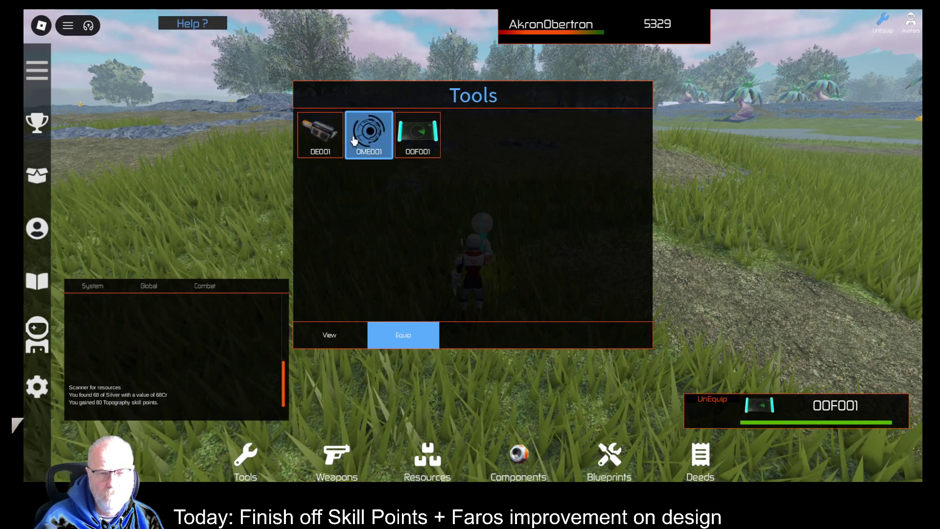
pyautogui.click(388, 337)
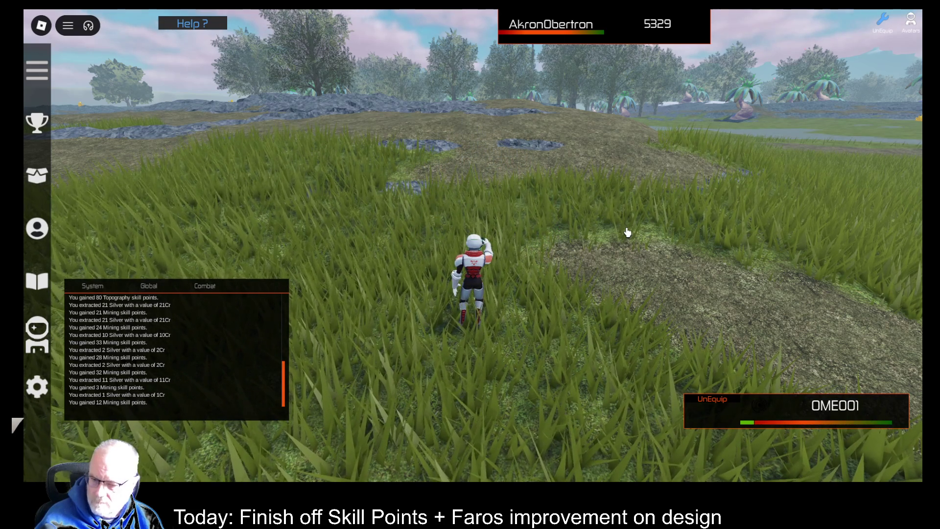
pyautogui.moveTo(627, 232); pyautogui.dragTo(623, 230)
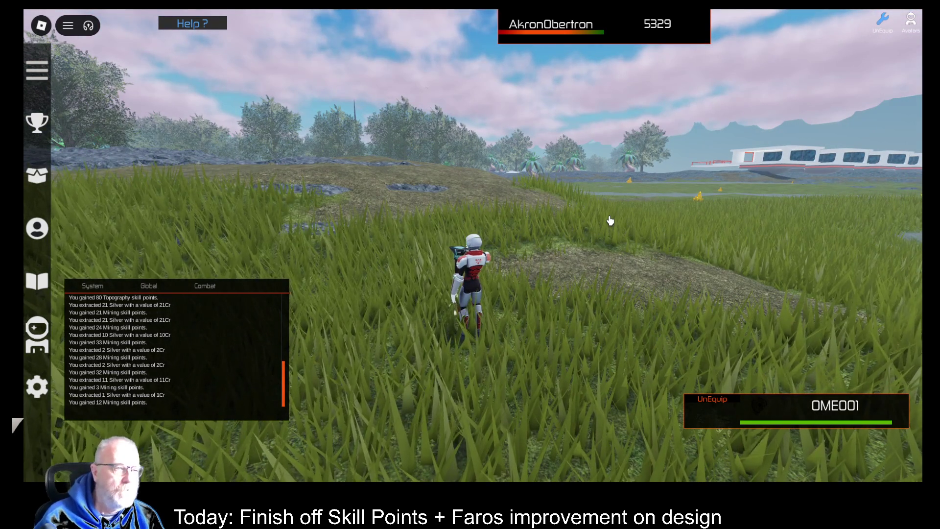